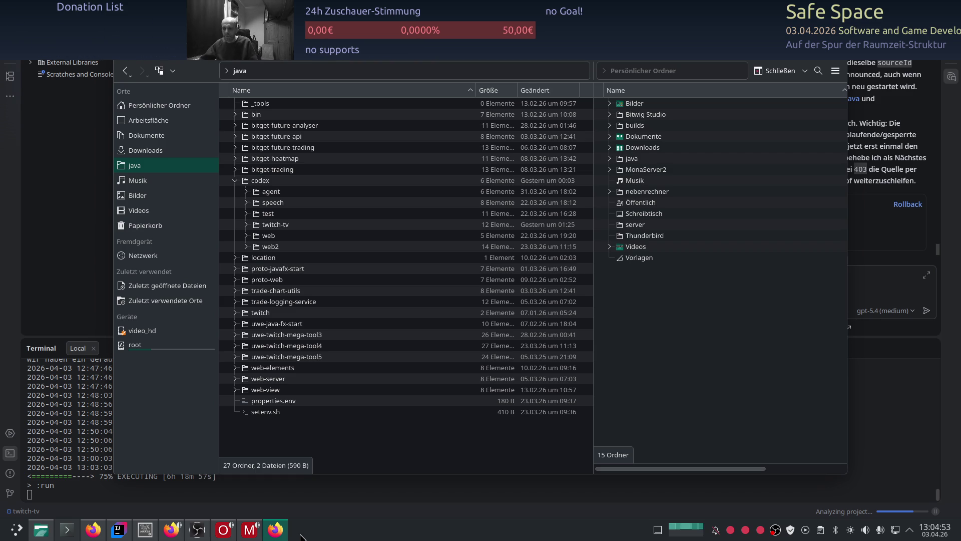
Bring Firefox forward and load ChatGPT in a new tab, returning to its start page
{"action": "left_click", "coordinate": [93, 529]}
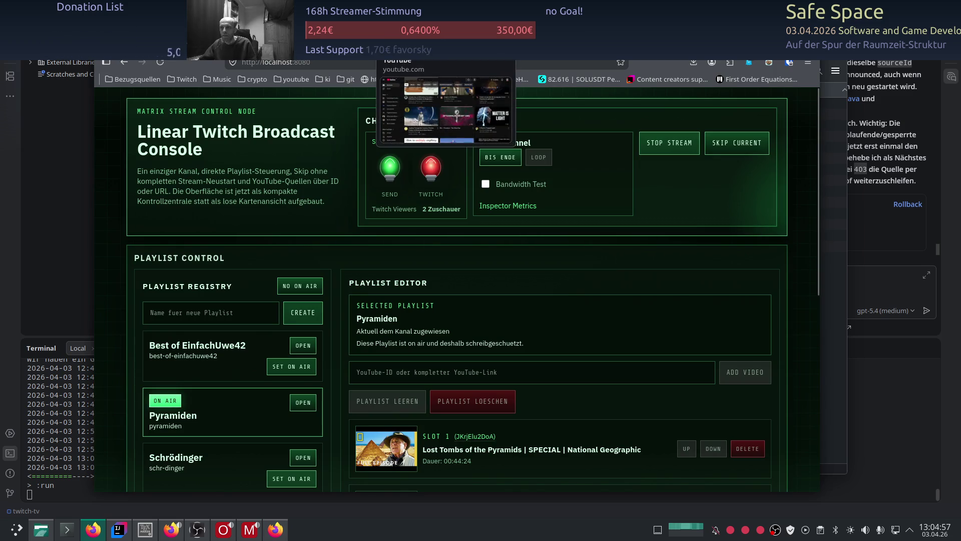
{"action": "key", "text": "ctrl+t"}
{"action": "type", "text": "chatgpt"}
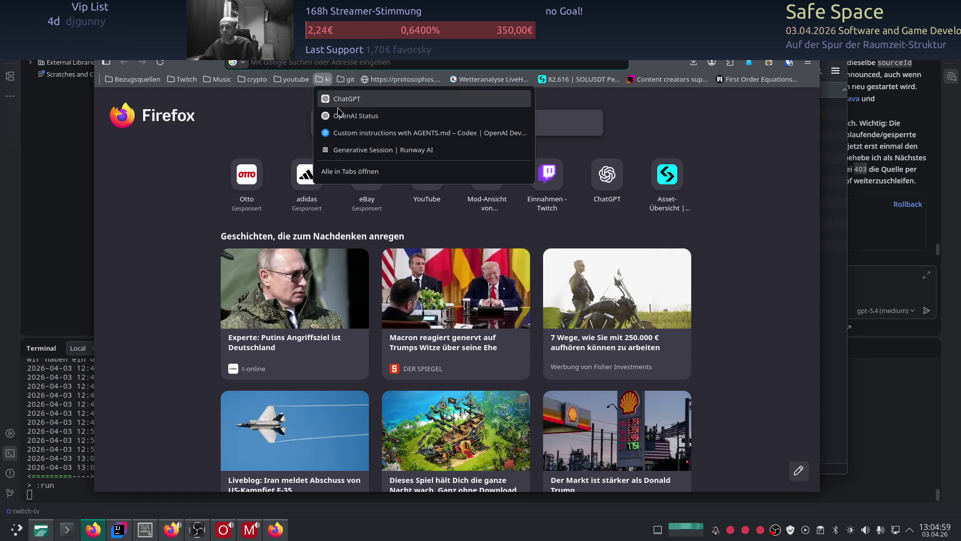
{"action": "key", "text": "Return"}
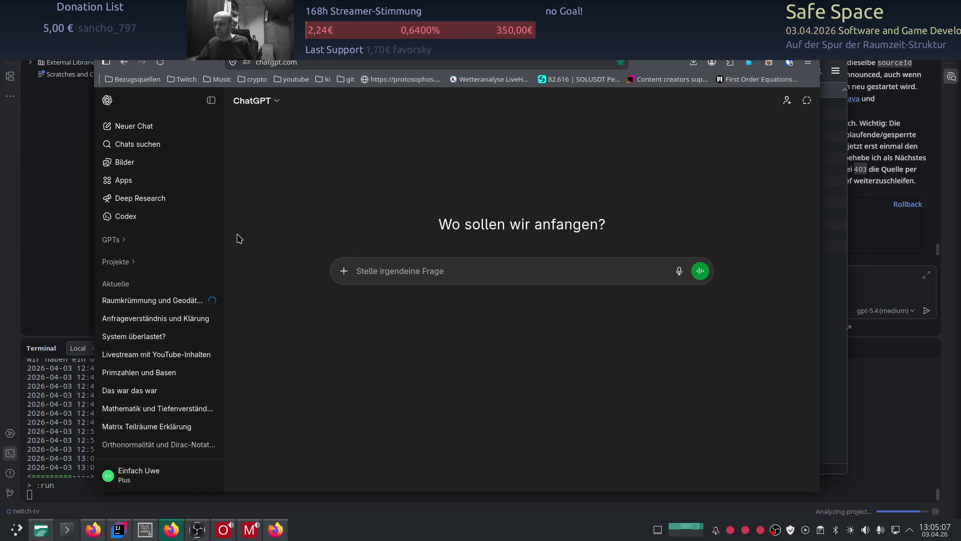
{"action": "left_click", "coordinate": [161, 63]}
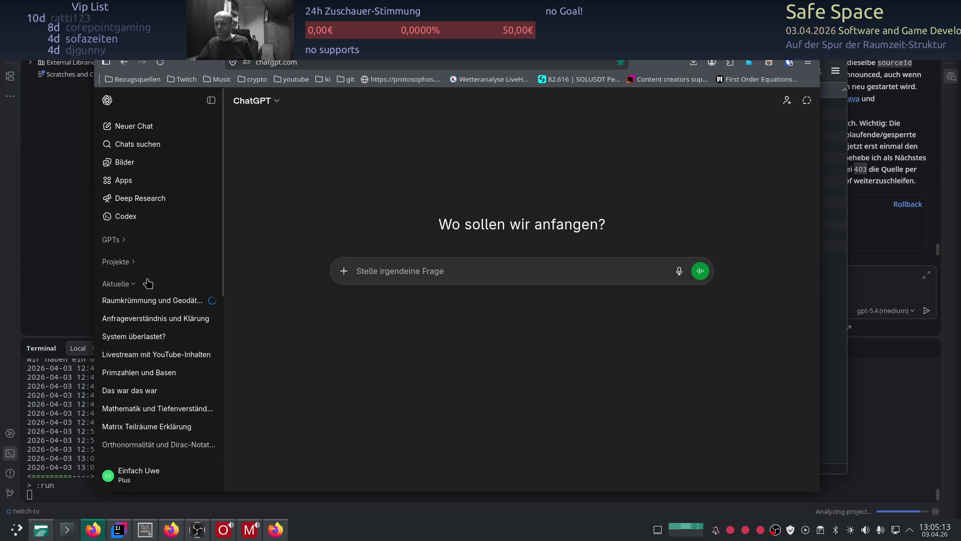
Show the Raumkrümmung und Geodäten conversation in full screen
{"action": "left_click", "coordinate": [151, 301]}
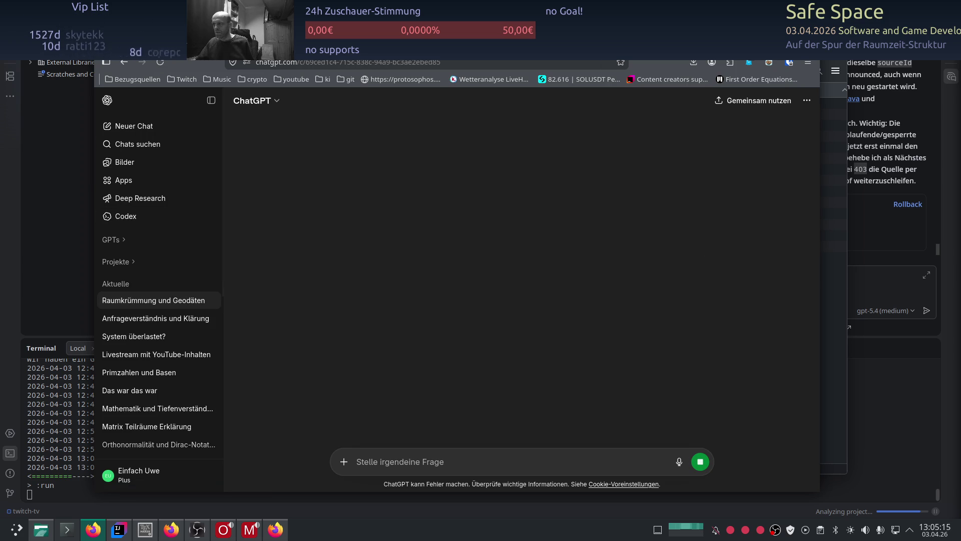
{"action": "key", "text": "F11"}
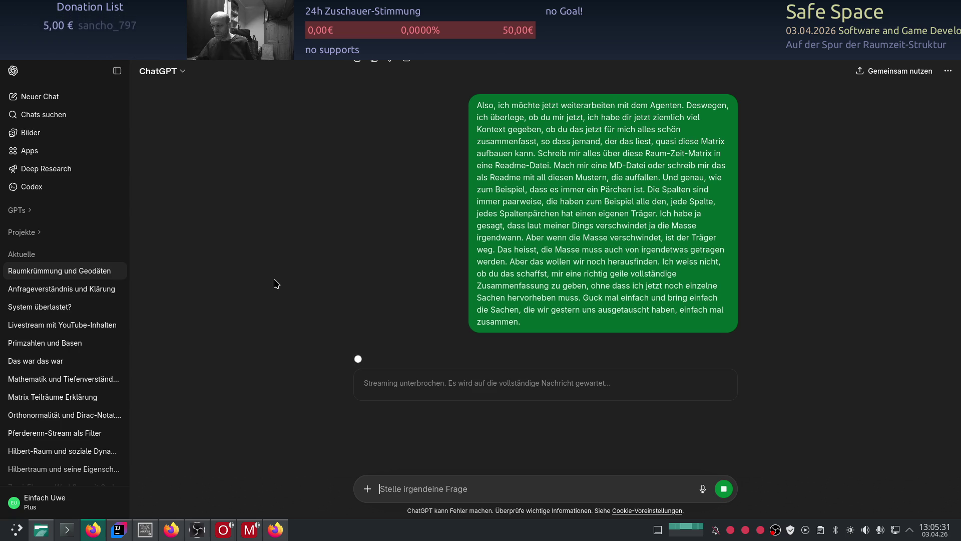
{"action": "scroll", "coordinate": [274, 284], "scroll_direction": "down", "scroll_amount": 3}
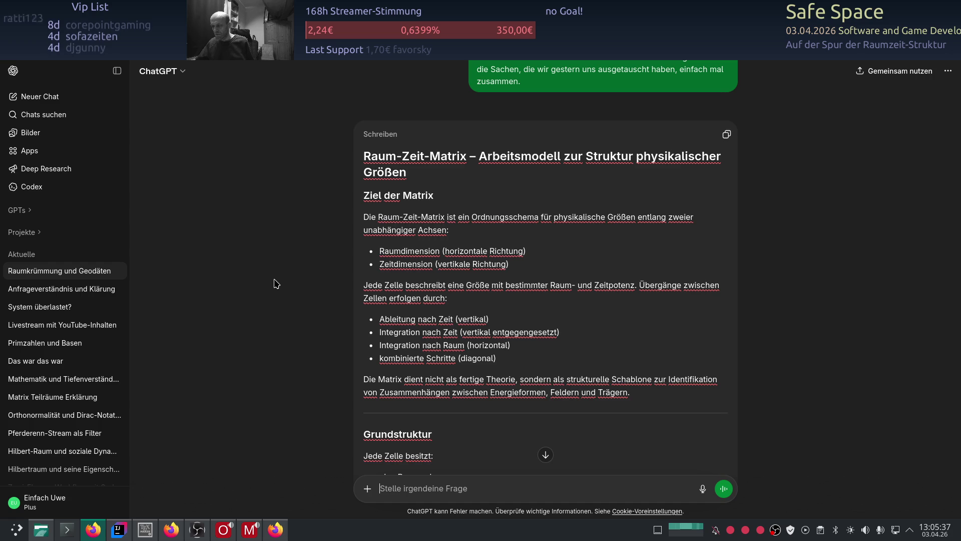
{"action": "scroll", "coordinate": [275, 283], "scroll_direction": "down", "scroll_amount": 3}
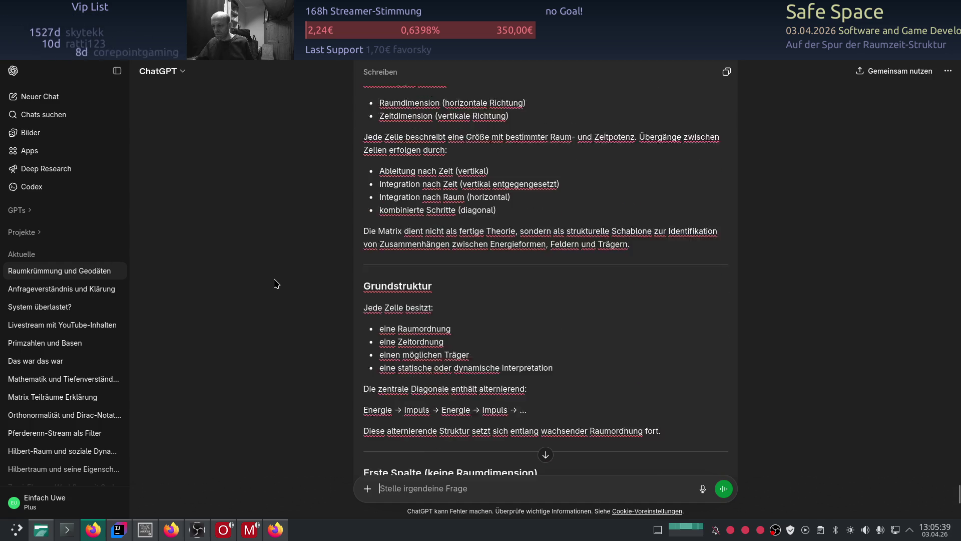
{"action": "scroll", "coordinate": [243, 252], "scroll_direction": "down", "scroll_amount": 1}
{"action": "scroll", "coordinate": [243, 253], "scroll_direction": "down", "scroll_amount": 2}
{"action": "scroll", "coordinate": [248, 255], "scroll_direction": "down", "scroll_amount": 3}
{"action": "scroll", "coordinate": [253, 259], "scroll_direction": "down", "scroll_amount": 3}
{"action": "scroll", "coordinate": [252, 259], "scroll_direction": "down", "scroll_amount": 5}
{"action": "scroll", "coordinate": [253, 259], "scroll_direction": "down", "scroll_amount": 1}
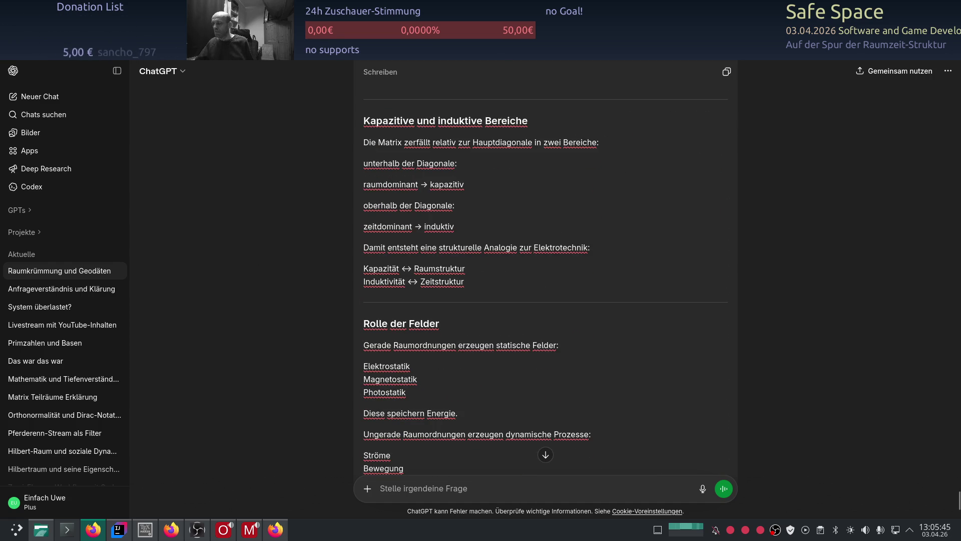
Reload the stalled conversation so the full Raum-Zeit-Matrix answer appears
{"action": "key", "text": "F5"}
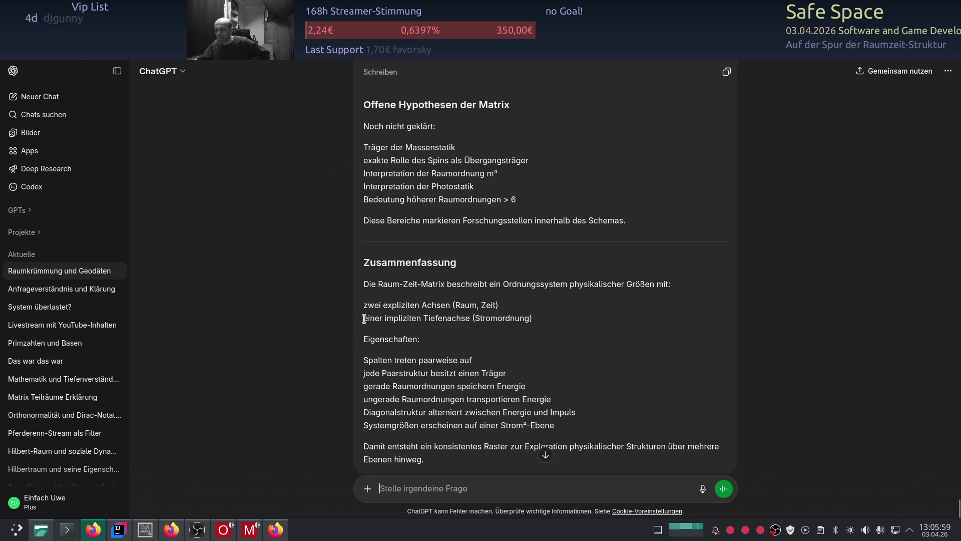
{"action": "scroll", "coordinate": [365, 312], "scroll_direction": "up", "scroll_amount": 3}
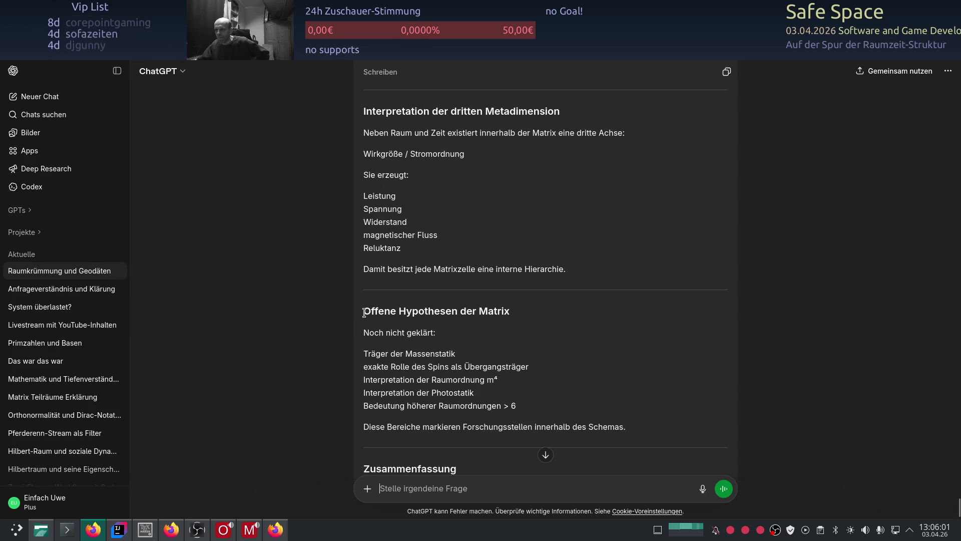
{"action": "scroll", "coordinate": [335, 300], "scroll_direction": "up", "scroll_amount": 2}
{"action": "scroll", "coordinate": [335, 319], "scroll_direction": "up", "scroll_amount": 1}
{"action": "scroll", "coordinate": [335, 320], "scroll_direction": "up", "scroll_amount": 2}
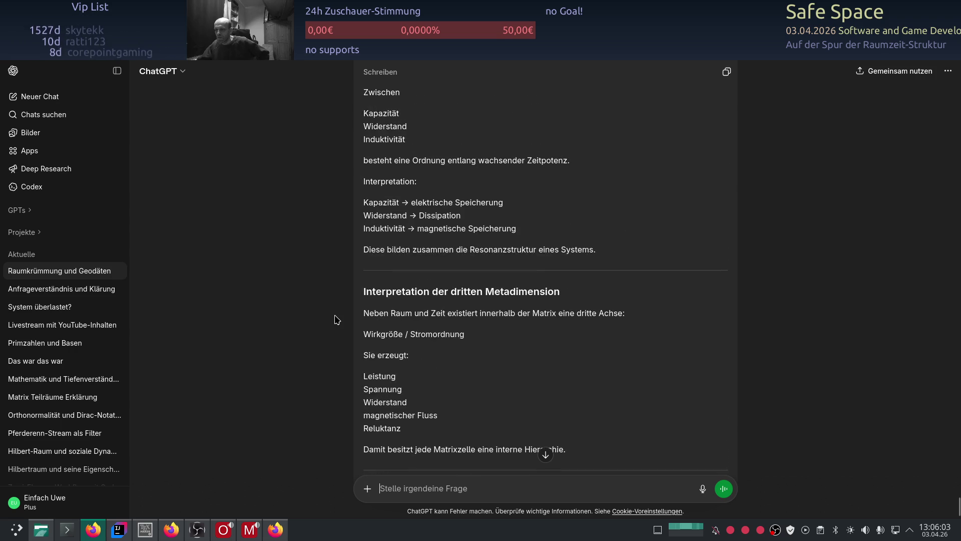
{"action": "scroll", "coordinate": [334, 319], "scroll_direction": "up", "scroll_amount": 2}
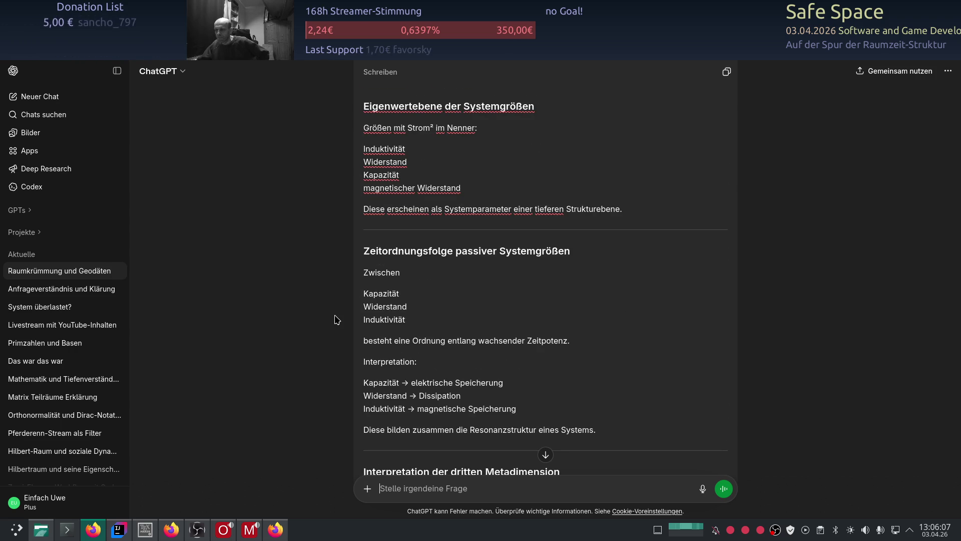
{"action": "scroll", "coordinate": [336, 319], "scroll_direction": "up", "scroll_amount": 2}
{"action": "scroll", "coordinate": [335, 319], "scroll_direction": "up", "scroll_amount": 1}
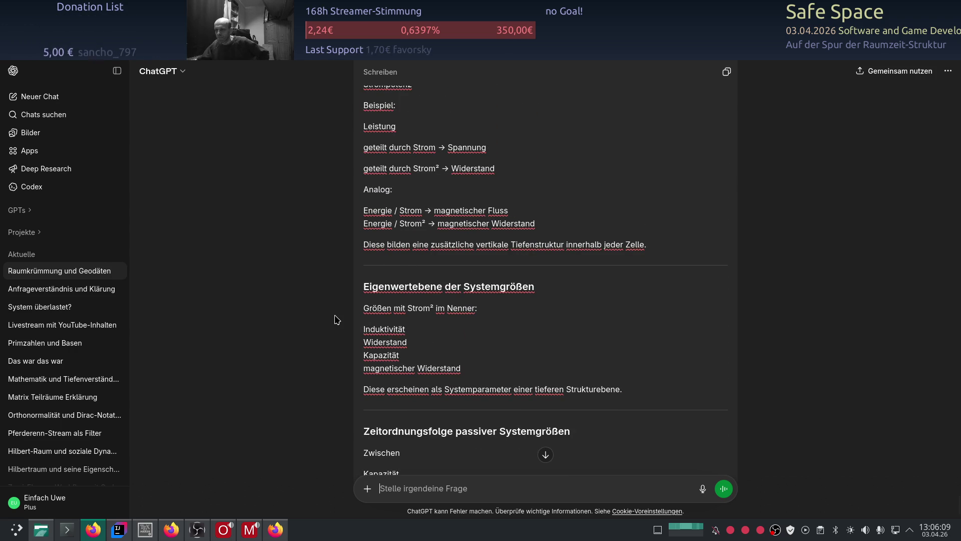
{"action": "scroll", "coordinate": [335, 319], "scroll_direction": "up", "scroll_amount": 1}
{"action": "scroll", "coordinate": [335, 318], "scroll_direction": "up", "scroll_amount": 2}
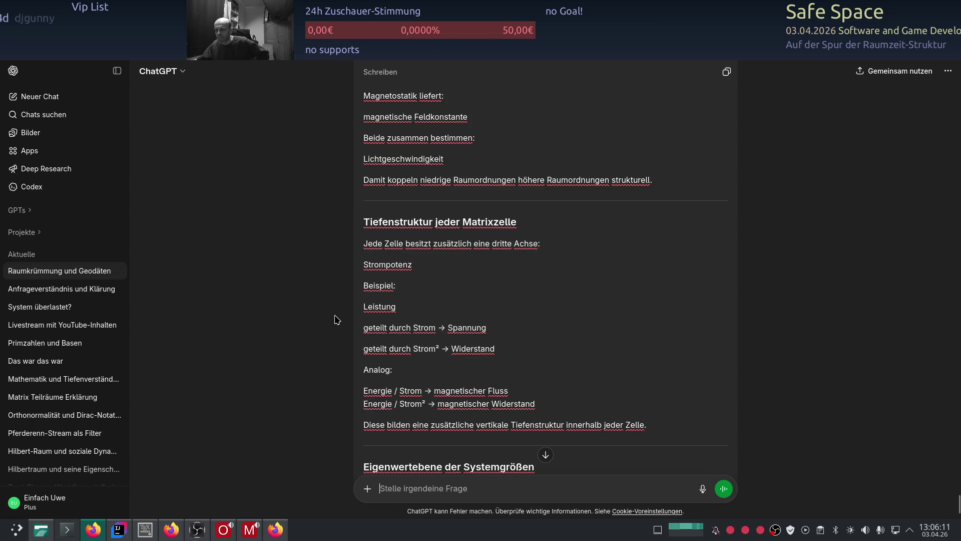
{"action": "scroll", "coordinate": [335, 319], "scroll_direction": "up", "scroll_amount": 1}
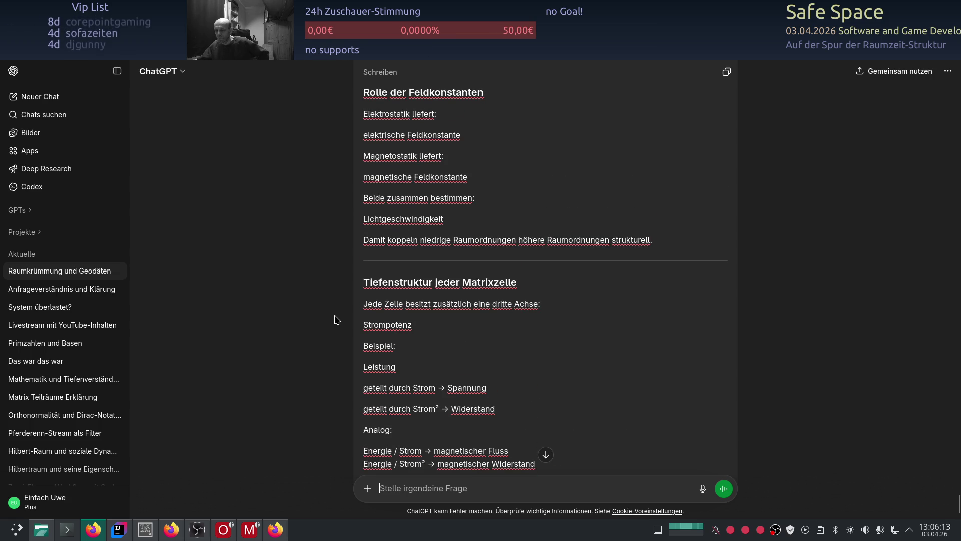
{"action": "scroll", "coordinate": [335, 319], "scroll_direction": "up", "scroll_amount": 1}
{"action": "scroll", "coordinate": [335, 319], "scroll_direction": "up", "scroll_amount": 1}
{"action": "scroll", "coordinate": [334, 320], "scroll_direction": "up", "scroll_amount": 2}
{"action": "scroll", "coordinate": [335, 319], "scroll_direction": "up", "scroll_amount": 1}
{"action": "scroll", "coordinate": [334, 319], "scroll_direction": "up", "scroll_amount": 2}
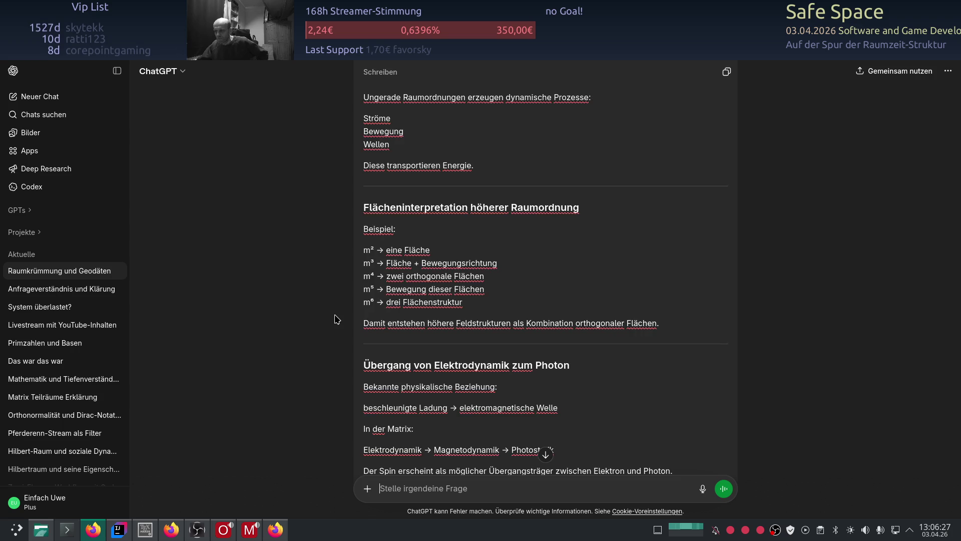
{"action": "scroll", "coordinate": [335, 319], "scroll_direction": "down", "scroll_amount": 1}
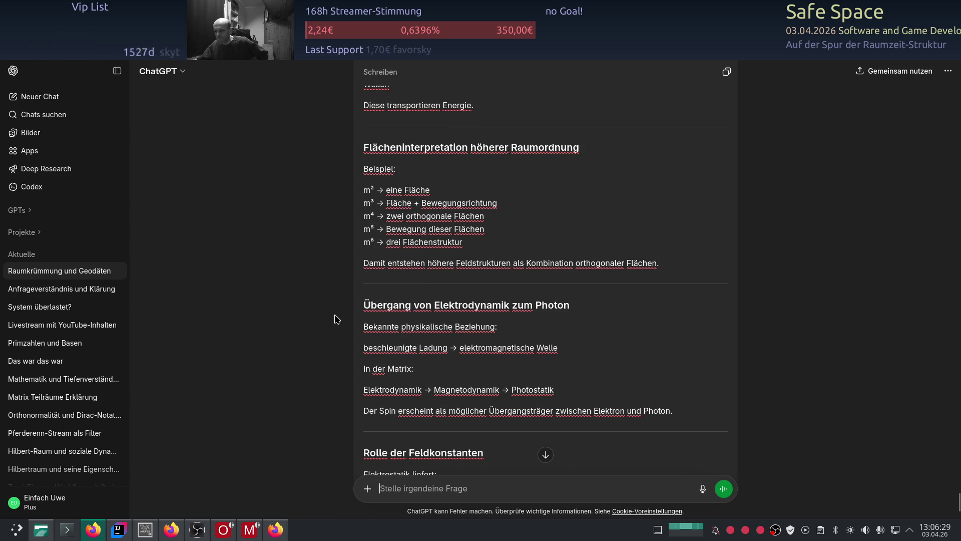
{"action": "scroll", "coordinate": [335, 319], "scroll_direction": "up", "scroll_amount": 3}
{"action": "scroll", "coordinate": [335, 319], "scroll_direction": "up", "scroll_amount": 3}
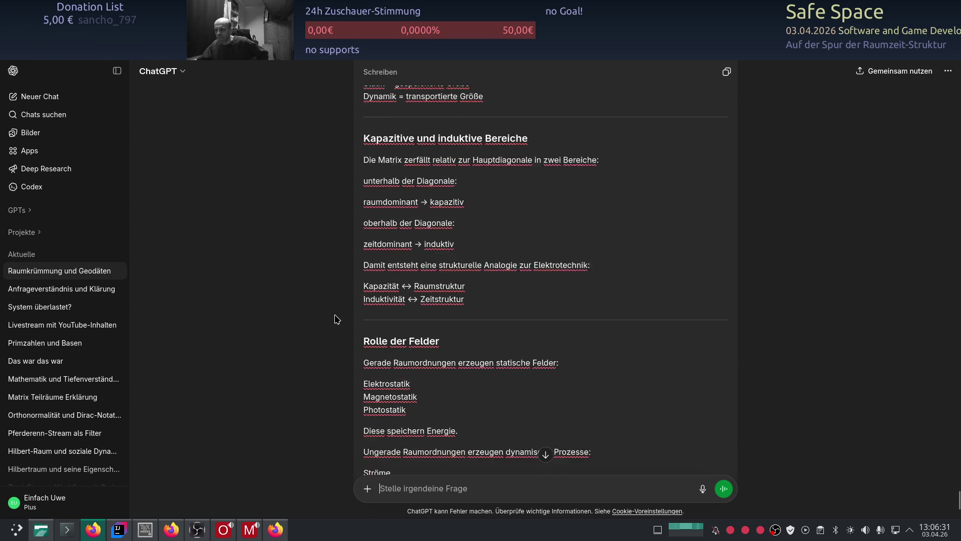
{"action": "scroll", "coordinate": [334, 319], "scroll_direction": "down", "scroll_amount": 3}
{"action": "scroll", "coordinate": [335, 319], "scroll_direction": "down", "scroll_amount": 8}
{"action": "scroll", "coordinate": [335, 320], "scroll_direction": "down", "scroll_amount": 5}
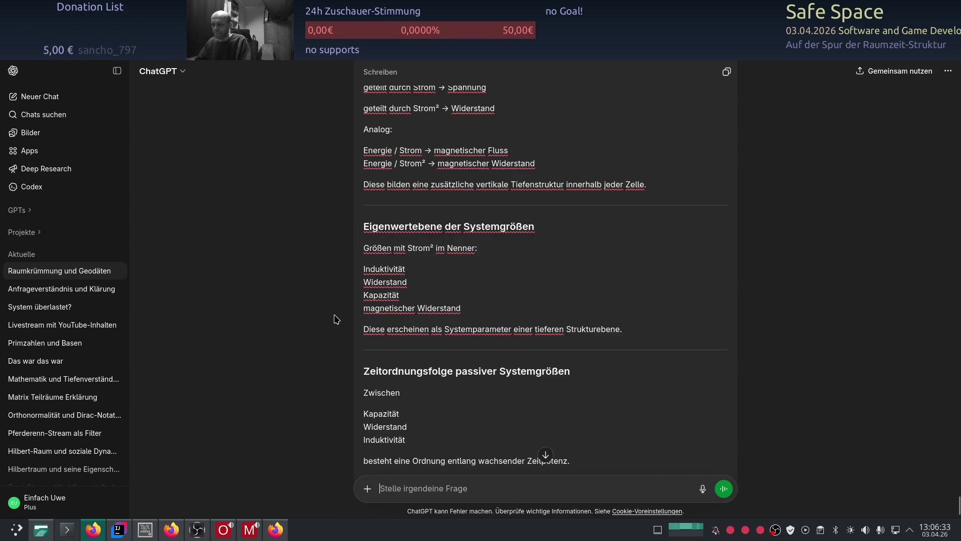
{"action": "scroll", "coordinate": [335, 319], "scroll_direction": "down", "scroll_amount": 5}
{"action": "scroll", "coordinate": [335, 318], "scroll_direction": "down", "scroll_amount": 5}
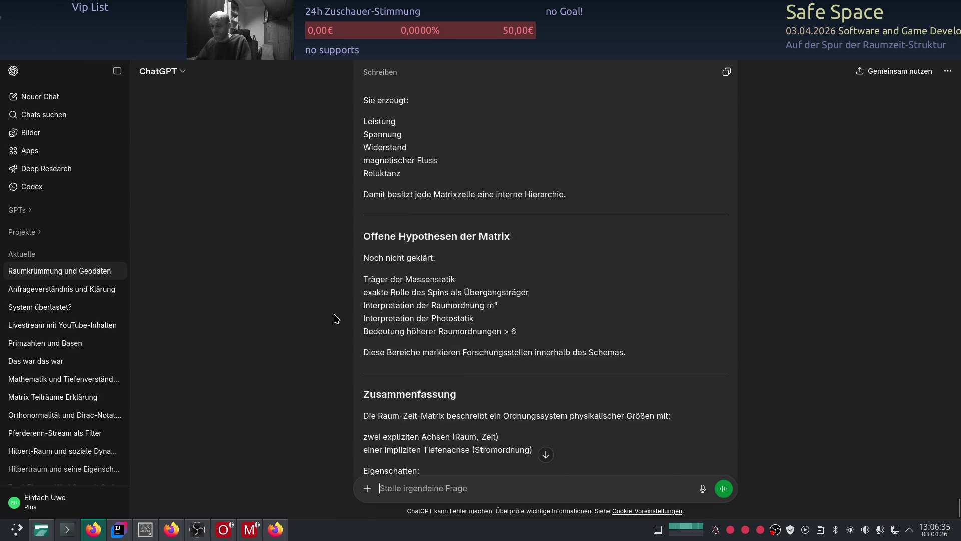
{"action": "scroll", "coordinate": [335, 319], "scroll_direction": "down", "scroll_amount": 3}
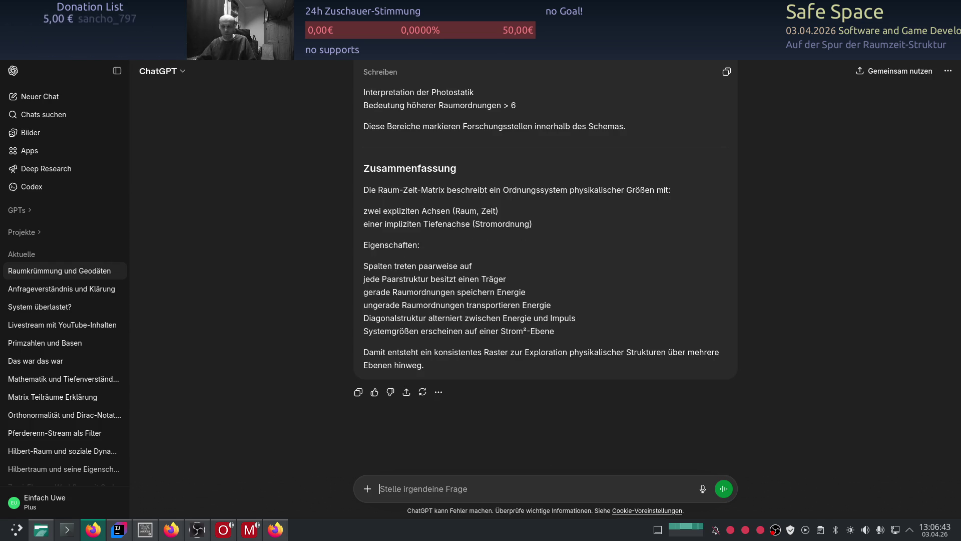
{"action": "scroll", "coordinate": [324, 460], "scroll_direction": "up", "scroll_amount": 3}
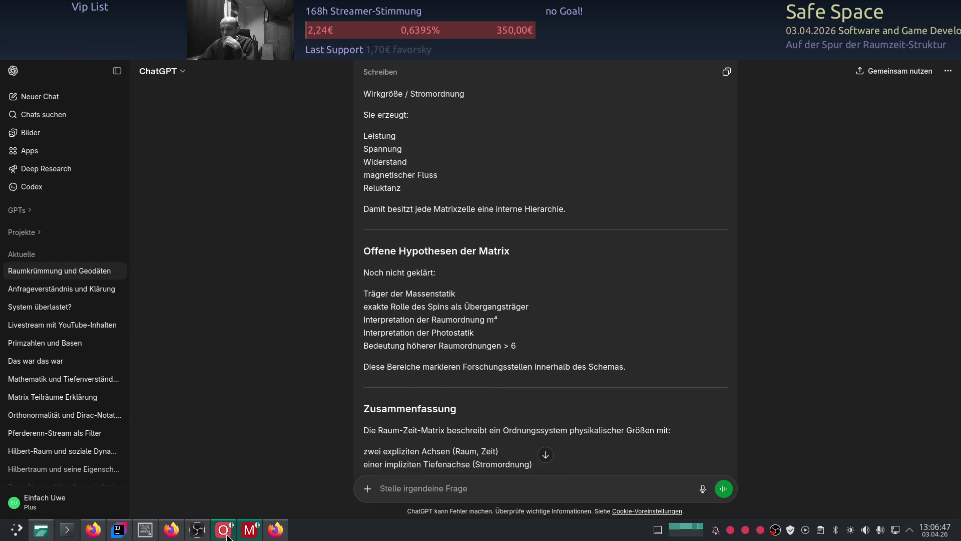
Switch from ChatGPT to the LaTeX editor holding the unit tables document
{"action": "left_click", "coordinate": [147, 529]}
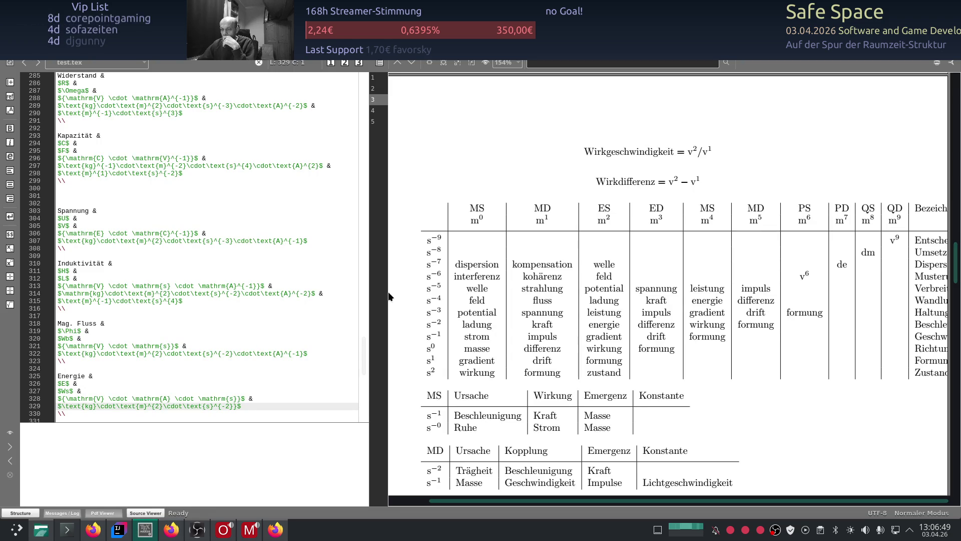
Widen the PDF preview of the unit tables beside a narrower source pane
{"action": "left_click_drag", "start_coordinate": [369, 287], "coordinate": [331, 288]}
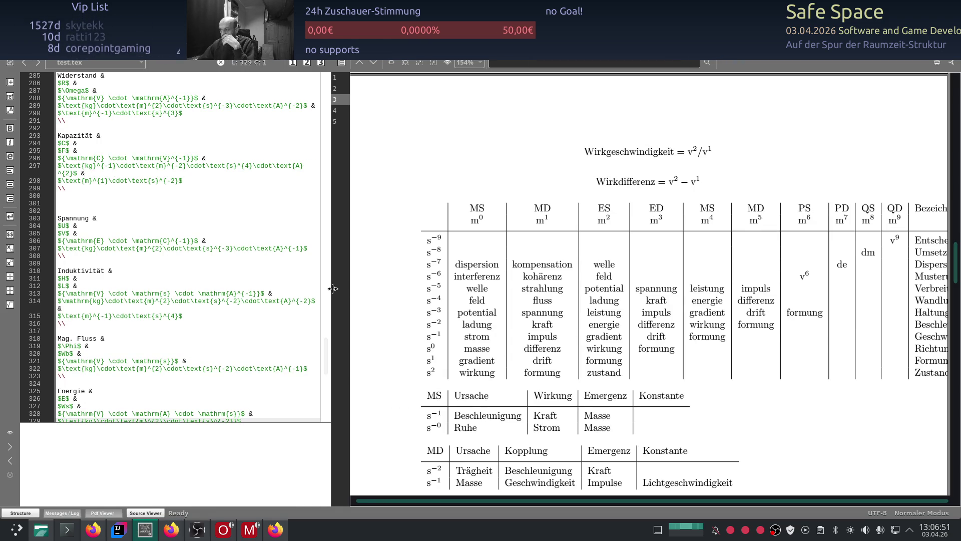
{"action": "scroll", "coordinate": [430, 300], "scroll_direction": "down", "scroll_amount": 2}
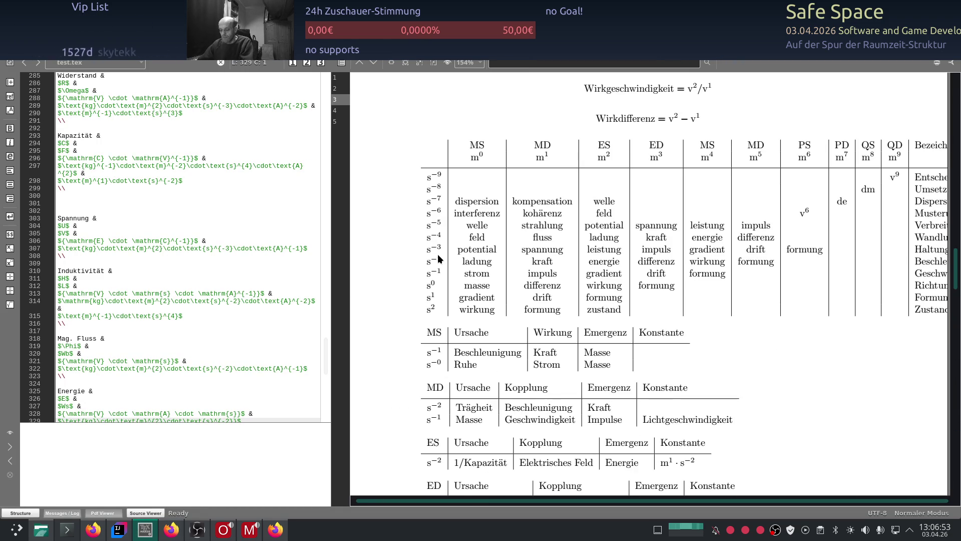
{"action": "scroll", "coordinate": [643, 327], "scroll_direction": "down", "scroll_amount": 1}
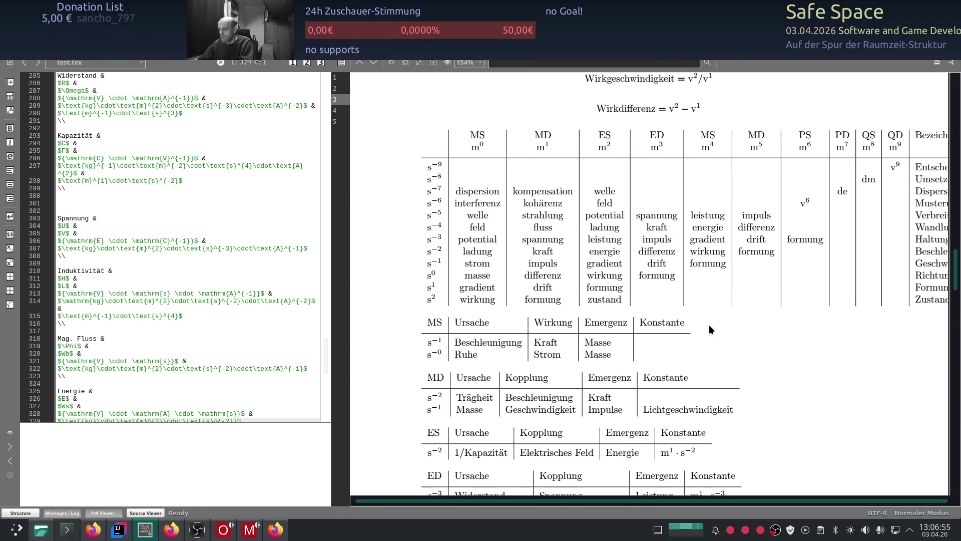
{"action": "scroll", "coordinate": [602, 339], "scroll_direction": "down", "scroll_amount": 2}
{"action": "scroll", "coordinate": [562, 267], "scroll_direction": "up", "scroll_amount": 2}
{"action": "scroll", "coordinate": [481, 353], "scroll_direction": "up", "scroll_amount": 2}
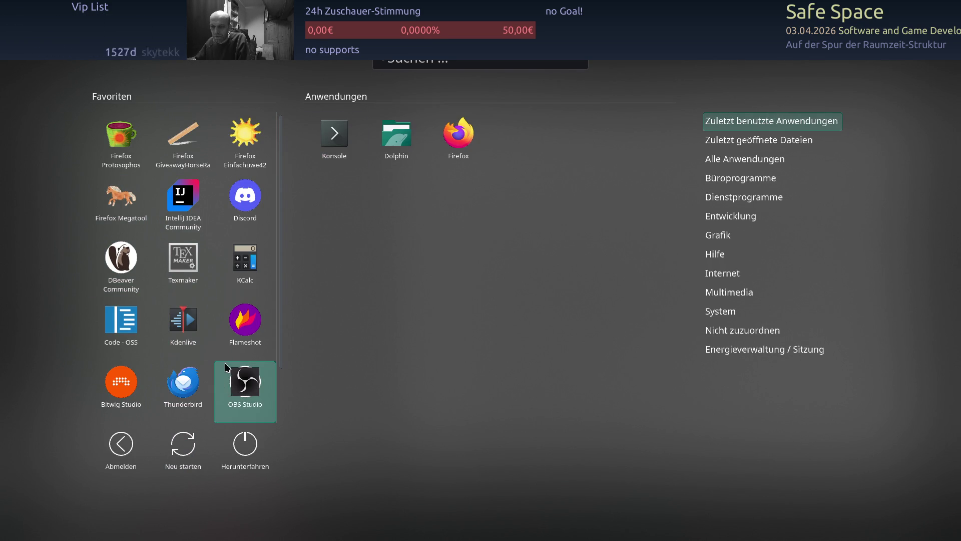
{"action": "type", "text": "gimp"}
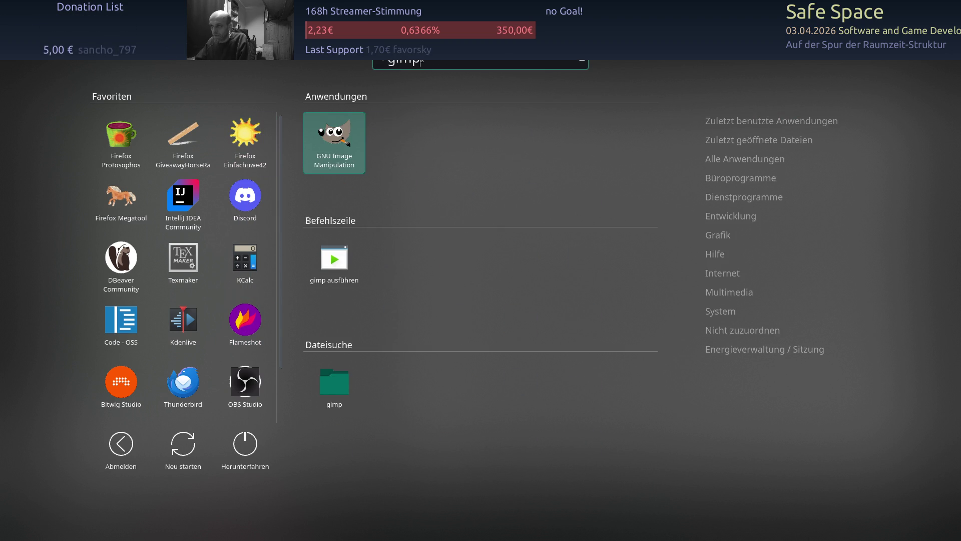
Start GIMP from the launcher search results
{"action": "left_click", "coordinate": [348, 157]}
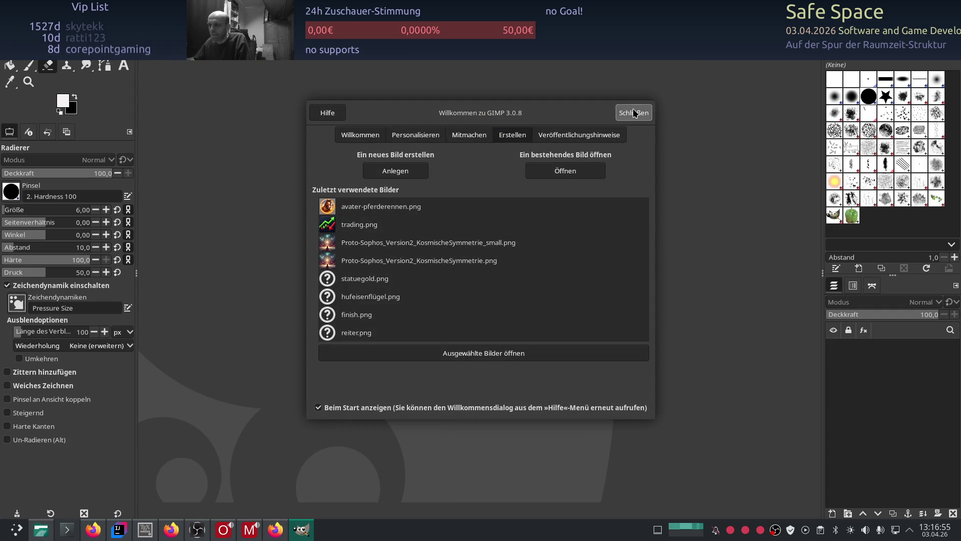
Create a new 1920×1080 black image and set the background colour to blue
{"action": "left_click", "coordinate": [633, 113]}
{"action": "left_click", "coordinate": [15, 51]}
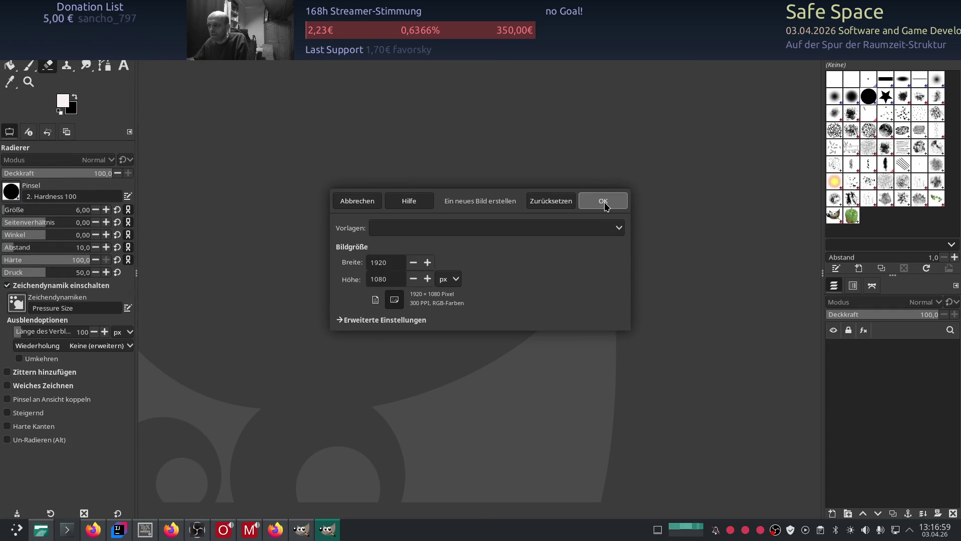
{"action": "left_click", "coordinate": [602, 200]}
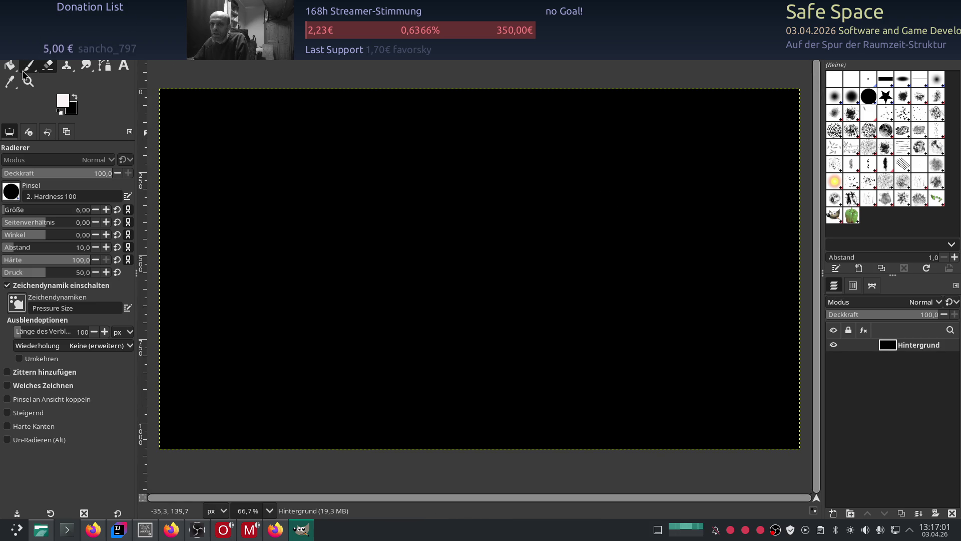
{"action": "left_click", "coordinate": [75, 110]}
{"action": "left_click", "coordinate": [75, 98]}
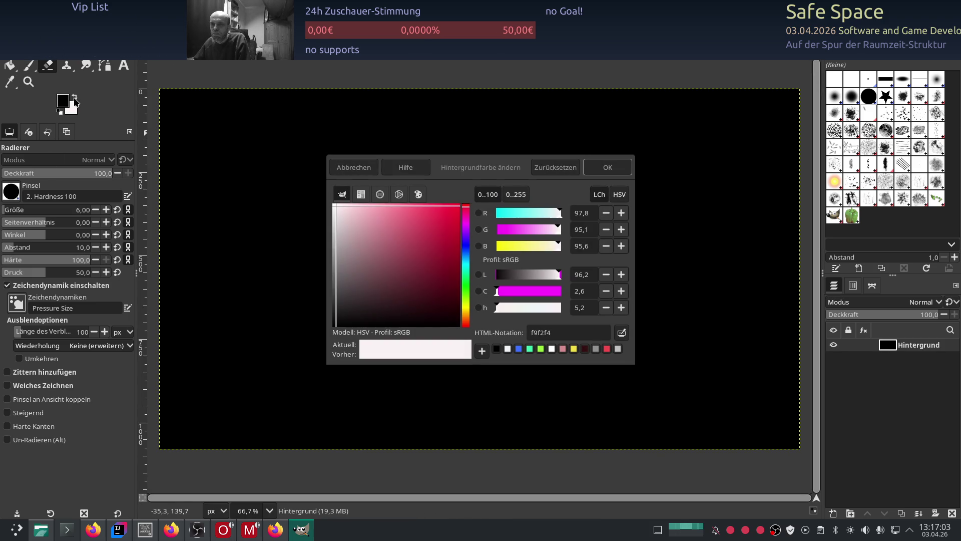
{"action": "left_click", "coordinate": [520, 350]}
{"action": "left_click", "coordinate": [607, 167]}
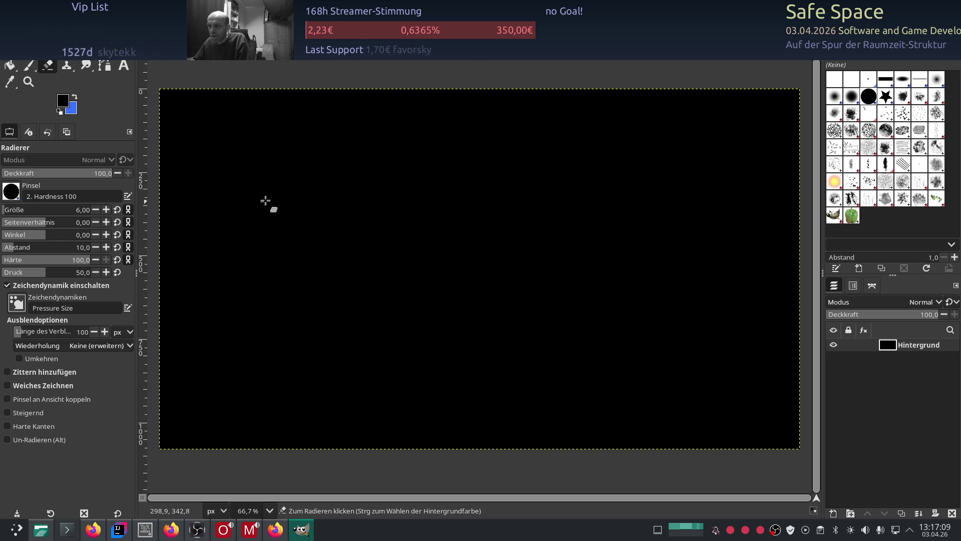
Draw the first grid lines and write the m-based column headers in blue
{"action": "left_click_drag", "start_coordinate": [247, 302], "coordinate": [238, 408]}
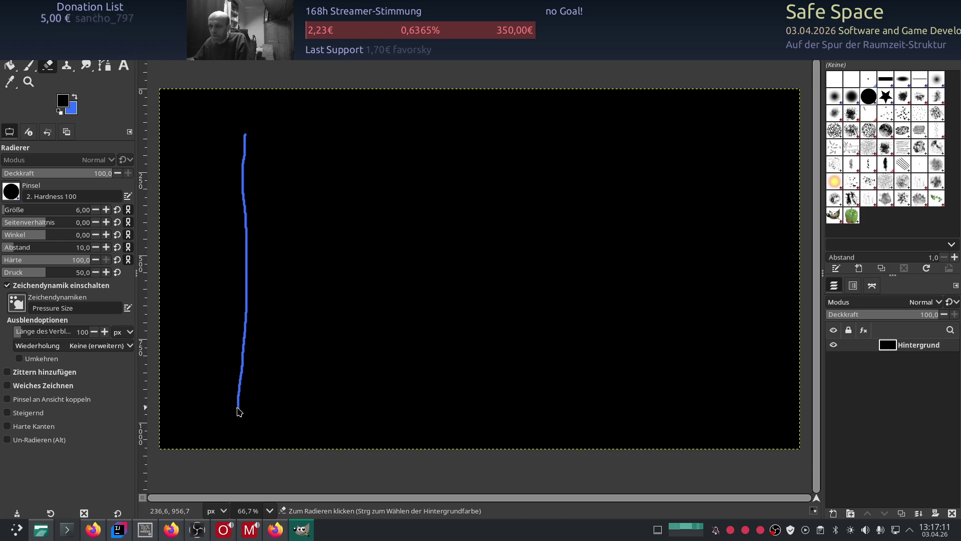
{"action": "left_click_drag", "start_coordinate": [231, 188], "coordinate": [663, 180]}
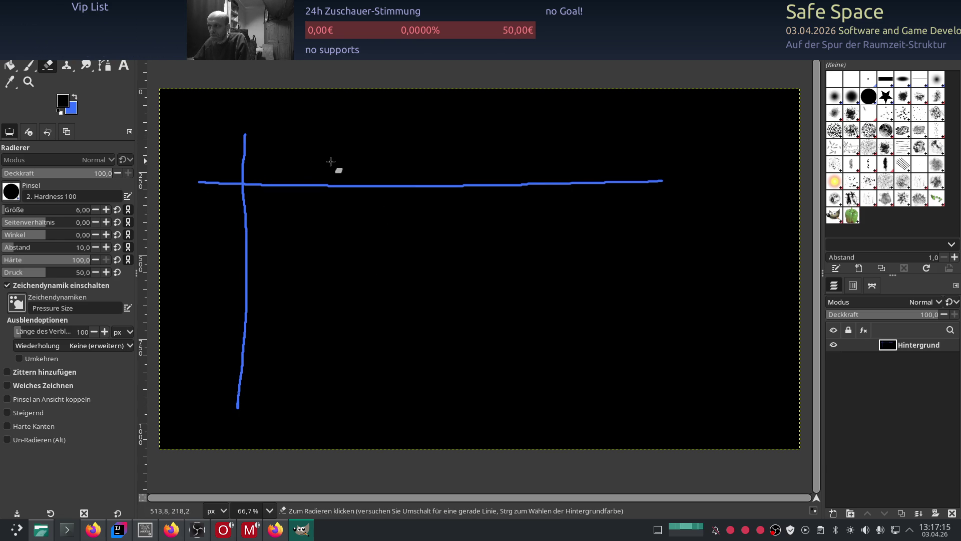
{"action": "mouse_move", "coordinate": [281, 177]}
{"action": "left_mouse_down"}
{"action": "mouse_move", "coordinate": [309, 161]}
{"action": "mouse_move", "coordinate": [307, 173]}
{"action": "left_mouse_up"}
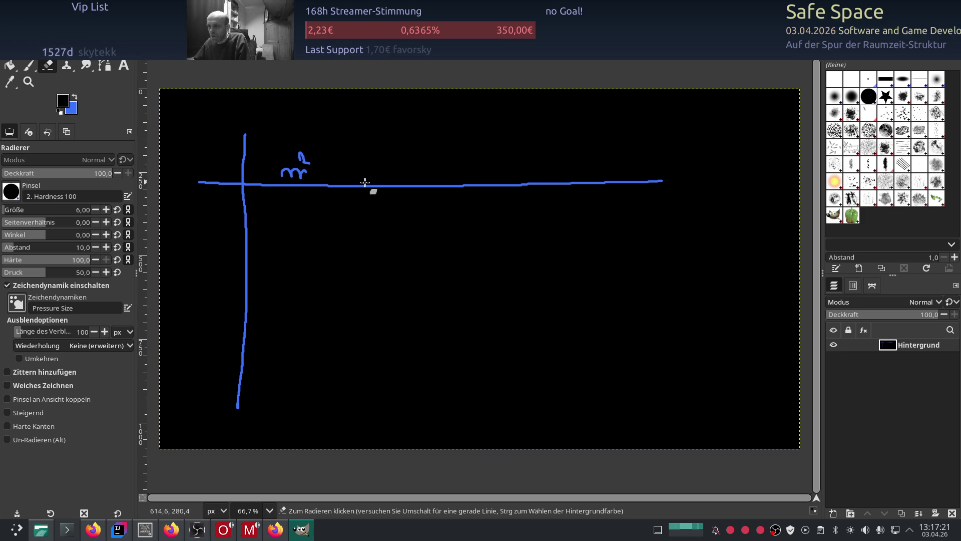
{"action": "left_click_drag", "start_coordinate": [406, 171], "coordinate": [428, 160]}
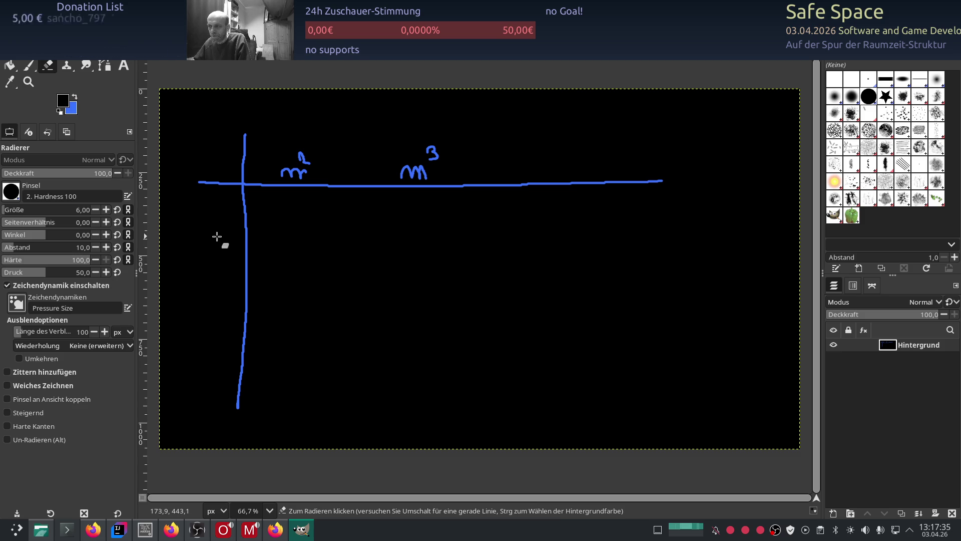
Label the two rows s⁻³ and s⁻², undoing botched exponent strokes along the way
{"action": "left_click_drag", "start_coordinate": [218, 246], "coordinate": [216, 254]}
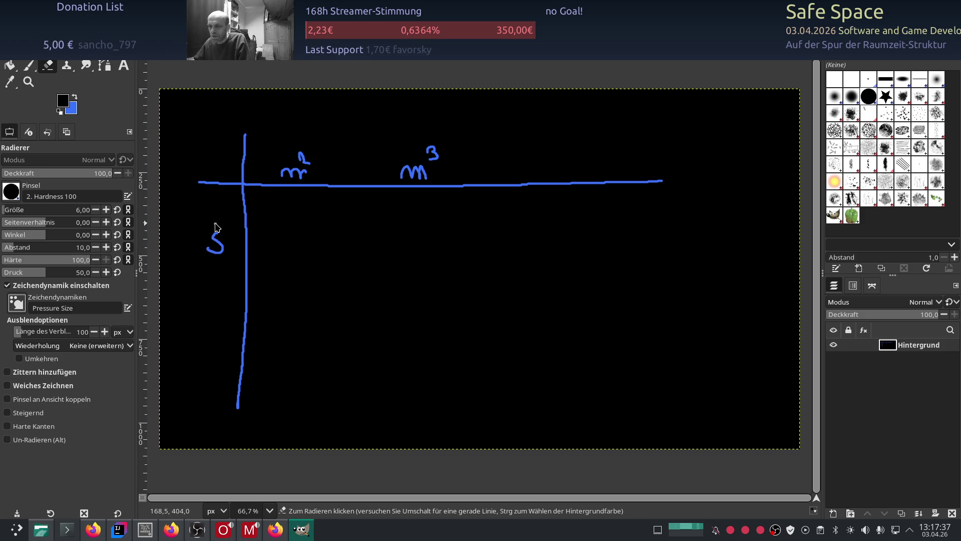
{"action": "left_click_drag", "start_coordinate": [212, 217], "coordinate": [219, 225]}
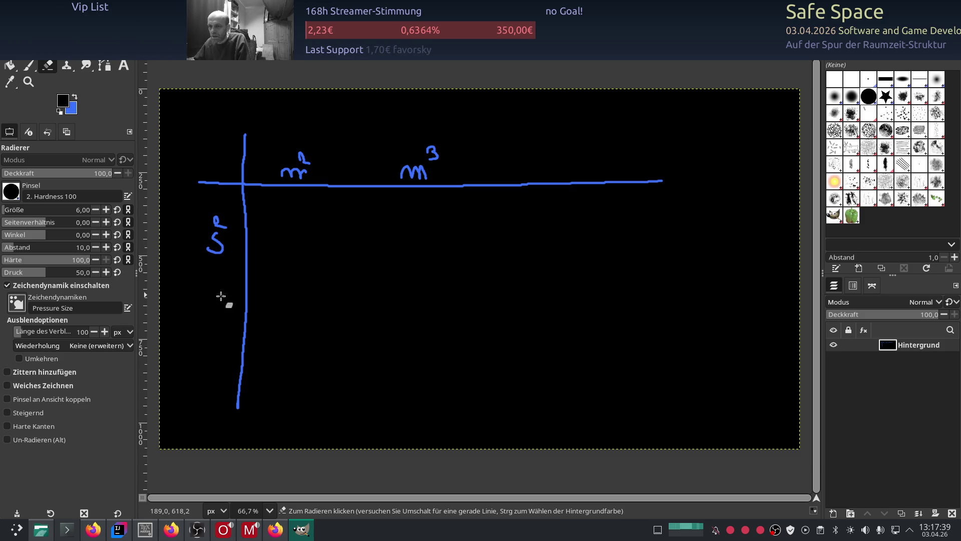
{"action": "mouse_move", "coordinate": [201, 219]}
{"action": "left_mouse_down"}
{"action": "mouse_move", "coordinate": [225, 225]}
{"action": "mouse_move", "coordinate": [217, 235]}
{"action": "left_mouse_up"}
{"action": "key", "text": "ctrl+z"}
{"action": "key", "text": "ctrl+z"}
{"action": "key", "text": "ctrl+z"}
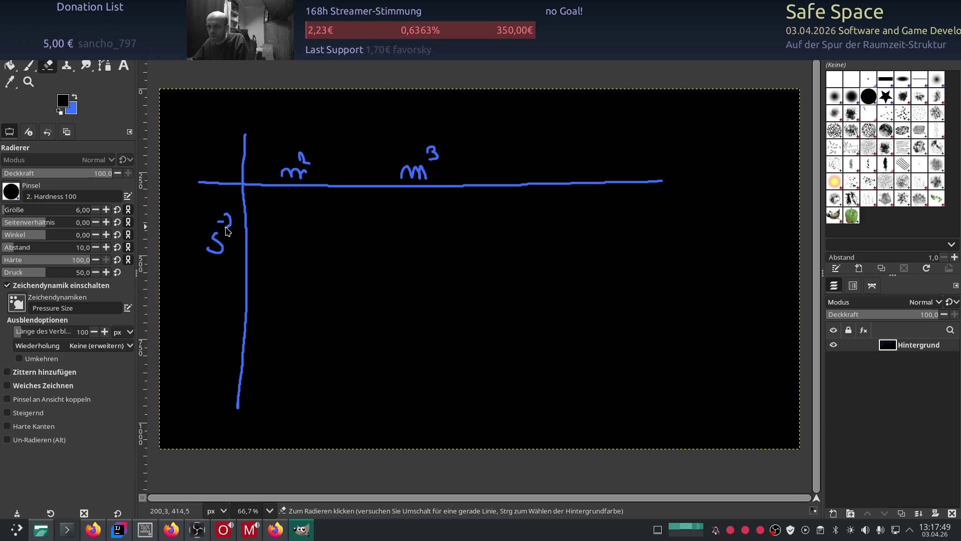
{"action": "left_click_drag", "start_coordinate": [211, 308], "coordinate": [217, 324]}
{"action": "left_click_drag", "start_coordinate": [230, 281], "coordinate": [228, 299]}
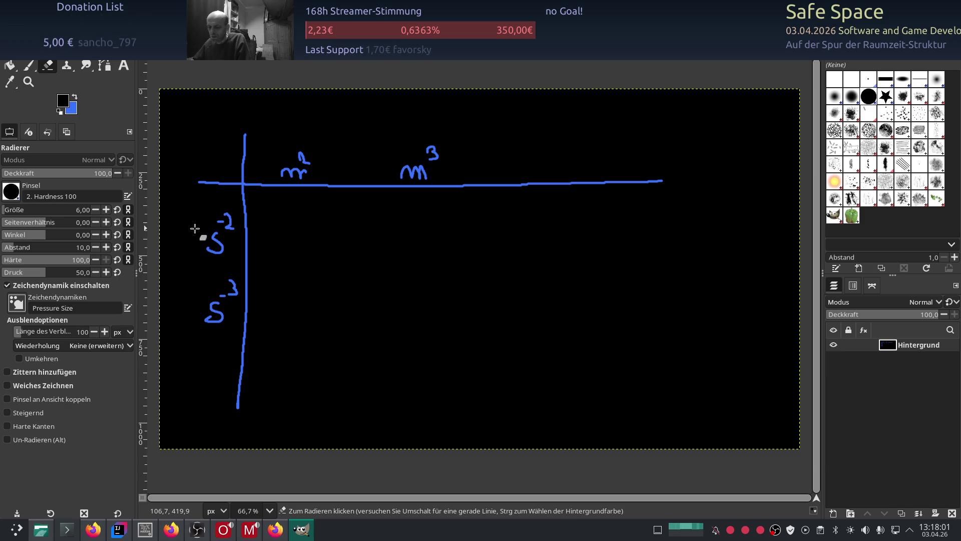
{"action": "key", "text": "ctrl+z"}
{"action": "key", "text": "ctrl+z"}
{"action": "key", "text": "ctrl+z"}
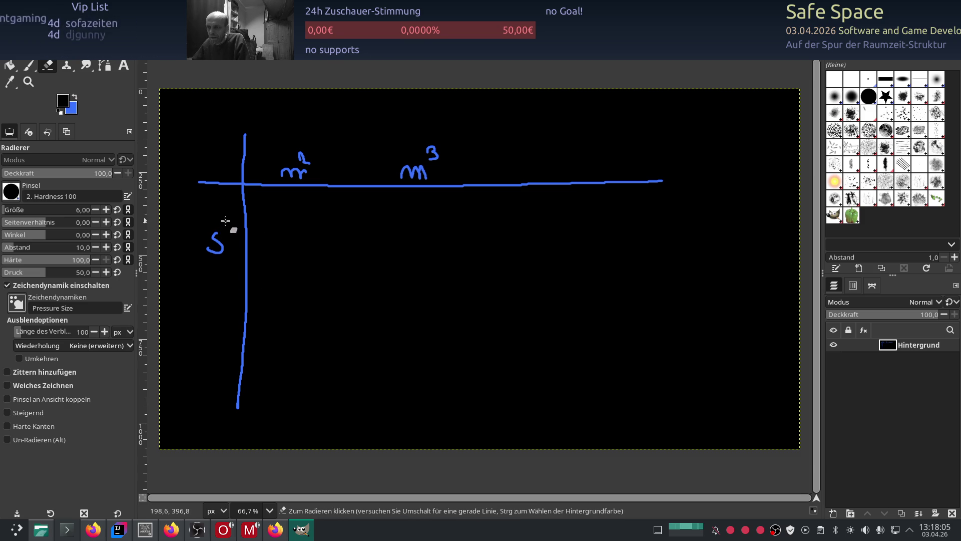
{"action": "mouse_move", "coordinate": [224, 222]}
{"action": "left_mouse_down"}
{"action": "mouse_move", "coordinate": [226, 232]}
{"action": "mouse_move", "coordinate": [216, 224]}
{"action": "left_mouse_up"}
{"action": "mouse_move", "coordinate": [218, 288]}
{"action": "left_mouse_down"}
{"action": "mouse_move", "coordinate": [213, 305]}
{"action": "mouse_move", "coordinate": [226, 277]}
{"action": "left_mouse_up"}
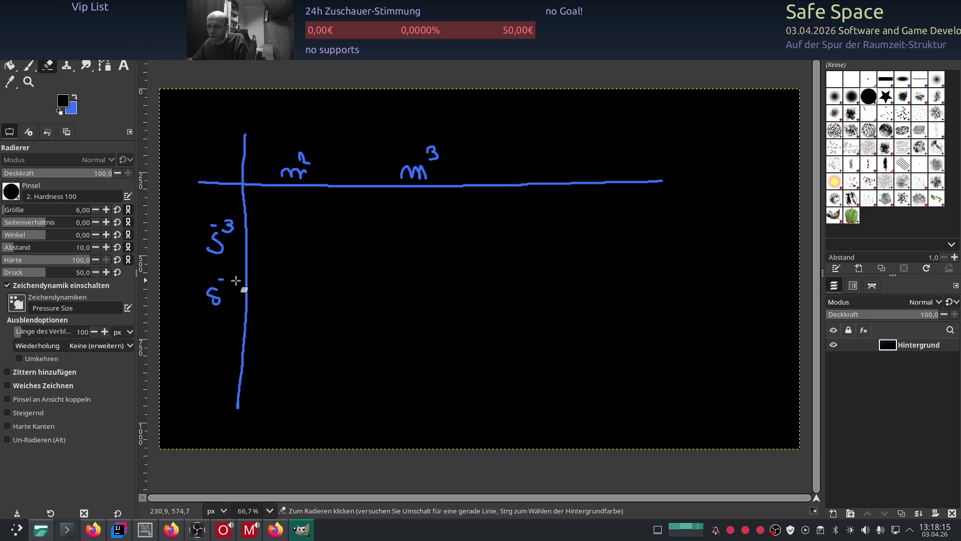
{"action": "mouse_move", "coordinate": [222, 274]}
{"action": "left_mouse_down"}
{"action": "mouse_move", "coordinate": [234, 288]}
{"action": "mouse_move", "coordinate": [676, 253]}
{"action": "left_mouse_up"}
Draw the lower row line and extend the middle and right column lines through the table
{"action": "mouse_move", "coordinate": [359, 152]}
{"action": "left_mouse_down"}
{"action": "mouse_move", "coordinate": [348, 388]}
{"action": "mouse_move", "coordinate": [367, 393]}
{"action": "left_mouse_up"}
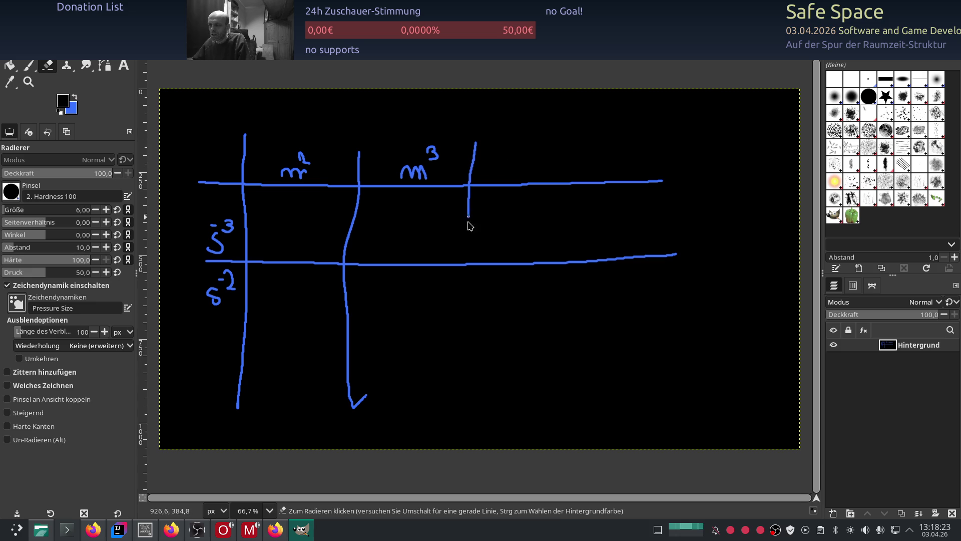
{"action": "left_click_drag", "start_coordinate": [468, 216], "coordinate": [472, 399]}
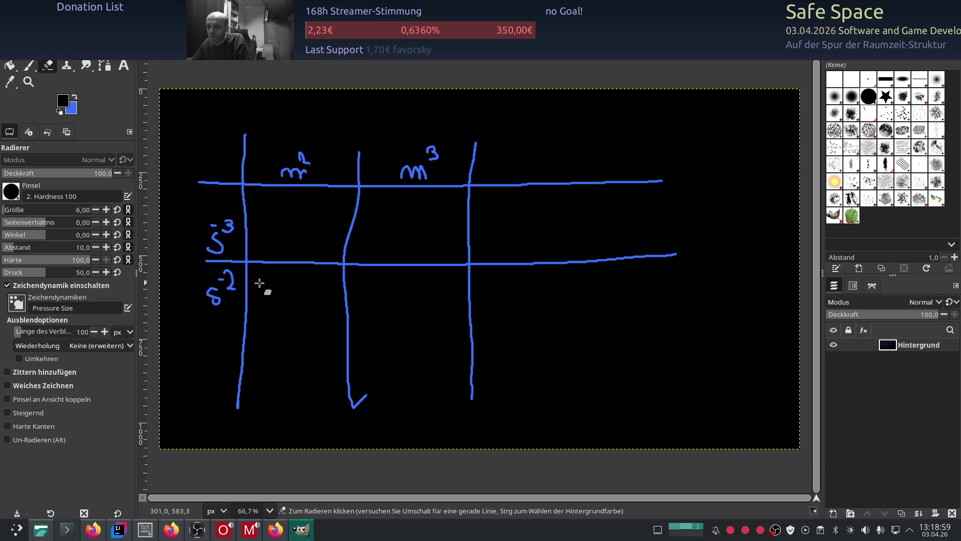
Handwrite the word Energy in the row cell beside s⁻²
{"action": "mouse_move", "coordinate": [258, 291]}
{"action": "left_mouse_down"}
{"action": "mouse_move", "coordinate": [266, 284]}
{"action": "mouse_move", "coordinate": [275, 298]}
{"action": "left_mouse_up"}
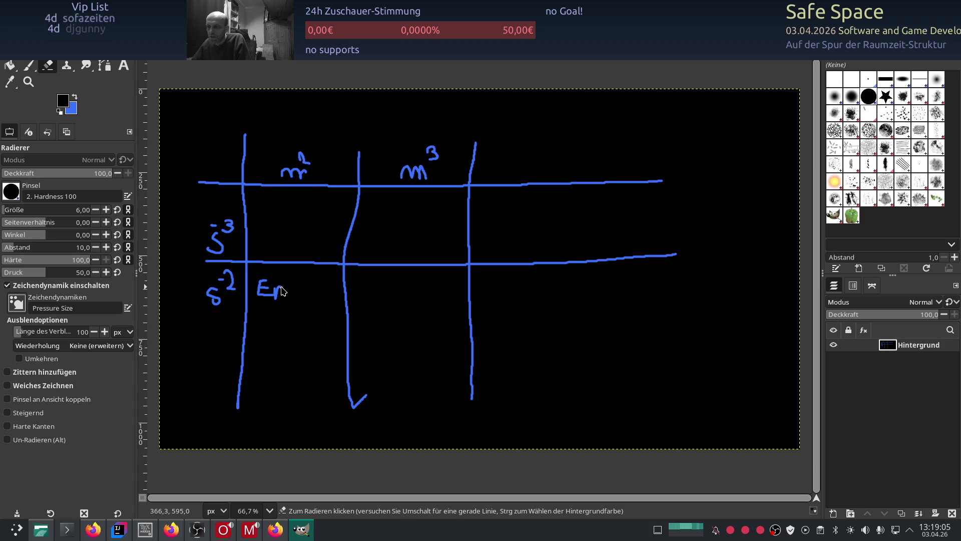
{"action": "mouse_move", "coordinate": [283, 294]}
{"action": "left_mouse_down"}
{"action": "mouse_move", "coordinate": [299, 298]}
{"action": "mouse_move", "coordinate": [306, 286]}
{"action": "mouse_move", "coordinate": [326, 301]}
{"action": "left_mouse_up"}
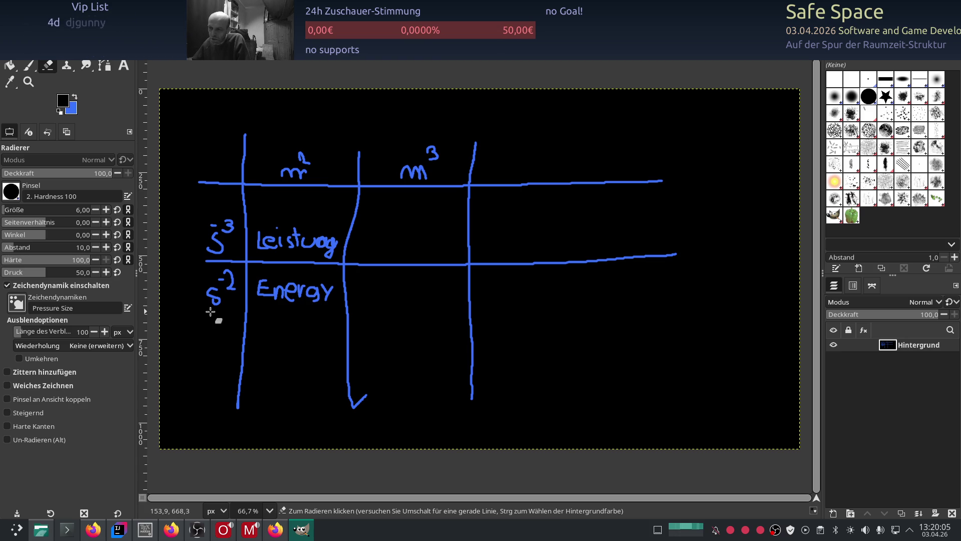
Draw a horizontal line closing the Energy row, then adjust the foreground colour
{"action": "left_click_drag", "start_coordinate": [197, 318], "coordinate": [672, 323]}
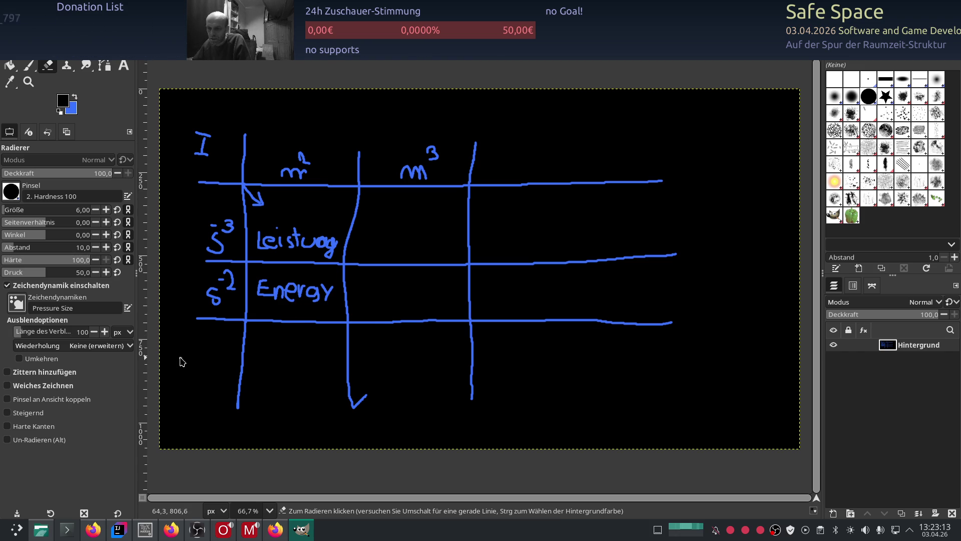
{"action": "left_click", "coordinate": [72, 97]}
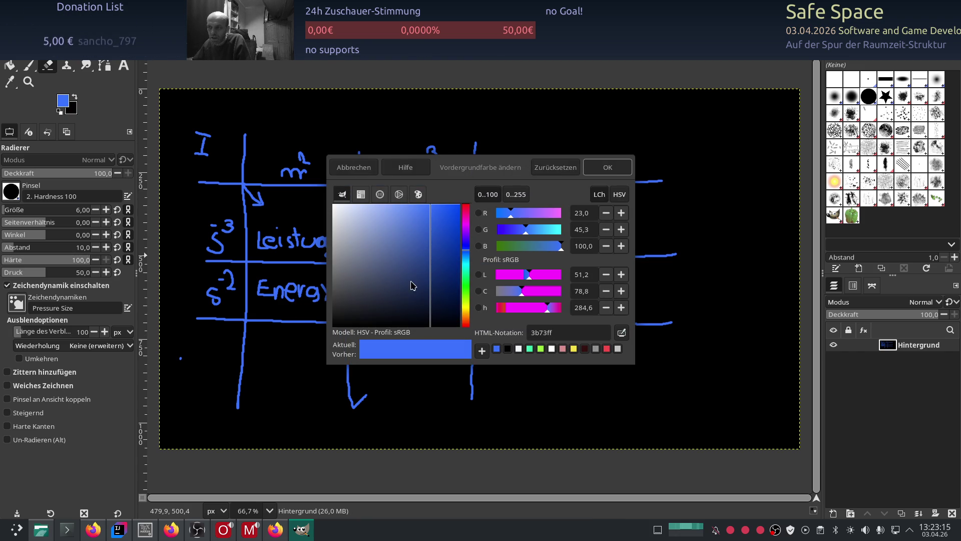
Set the foreground colour to a yellow-green and take up the Paintbrush
{"action": "left_click", "coordinate": [465, 285]}
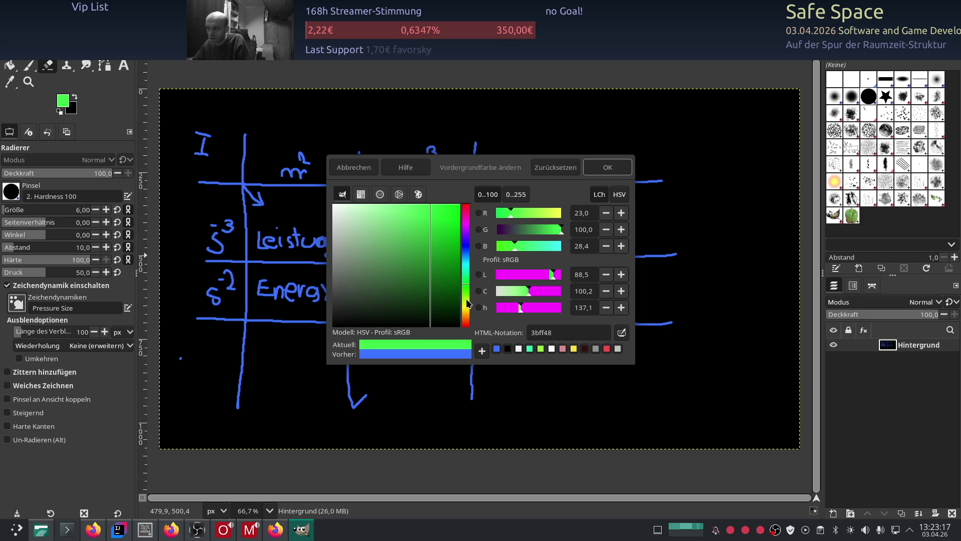
{"action": "left_click", "coordinate": [466, 304]}
{"action": "left_click", "coordinate": [607, 167]}
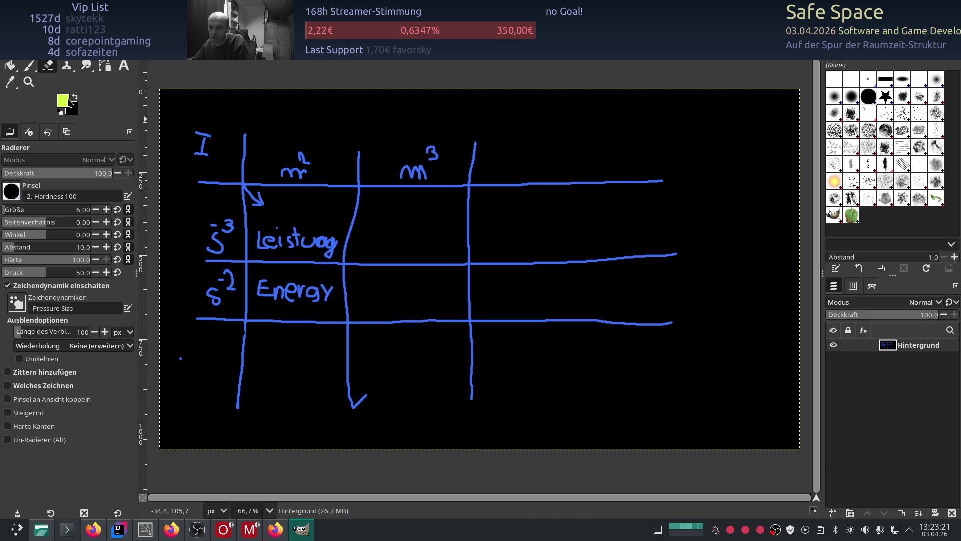
{"action": "left_click", "coordinate": [28, 66]}
Paint a yellow-green diagonal stroke across the table, then return to the LaTeX editor with its PDF preview
{"action": "left_click_drag", "start_coordinate": [255, 324], "coordinate": [566, 140]}
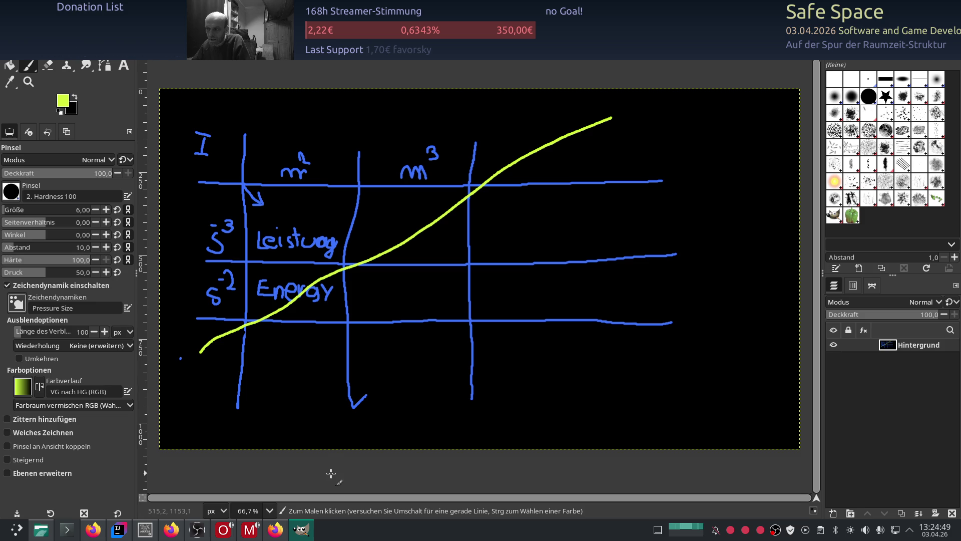
{"action": "left_click", "coordinate": [299, 530]}
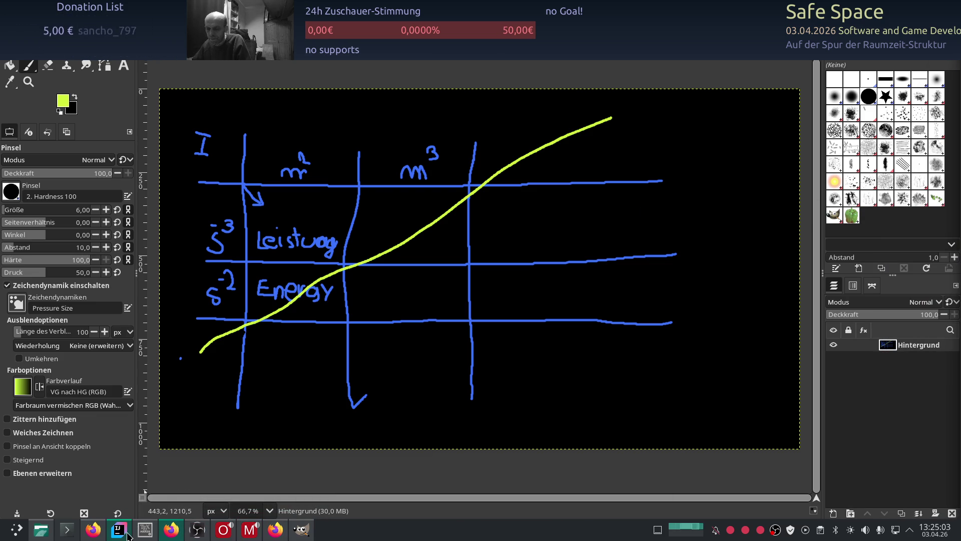
{"action": "left_click", "coordinate": [144, 529]}
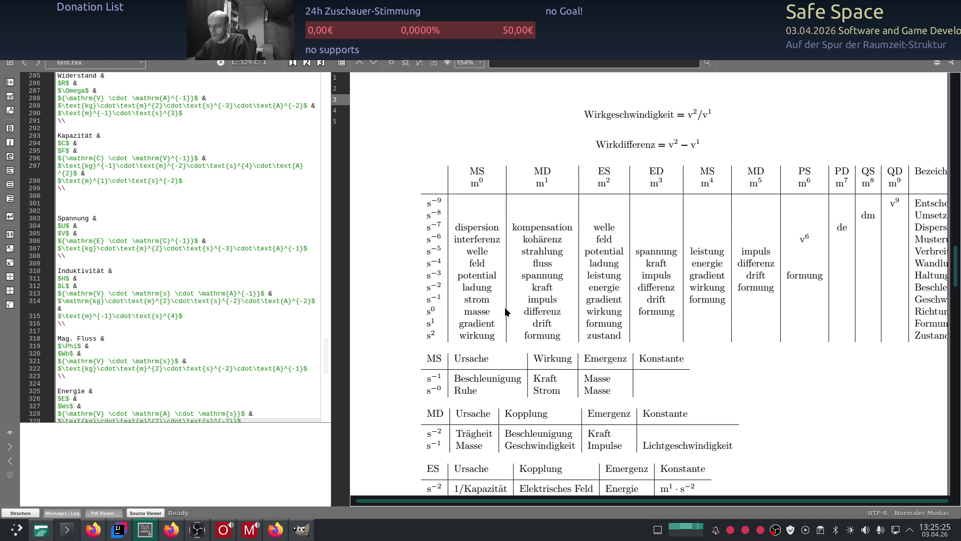
{"action": "scroll", "coordinate": [213, 242], "scroll_direction": "up", "scroll_amount": 3}
{"action": "scroll", "coordinate": [207, 256], "scroll_direction": "up", "scroll_amount": 3}
{"action": "scroll", "coordinate": [199, 271], "scroll_direction": "up", "scroll_amount": 3}
{"action": "scroll", "coordinate": [188, 290], "scroll_direction": "up", "scroll_amount": 3}
{"action": "scroll", "coordinate": [189, 289], "scroll_direction": "up", "scroll_amount": 1}
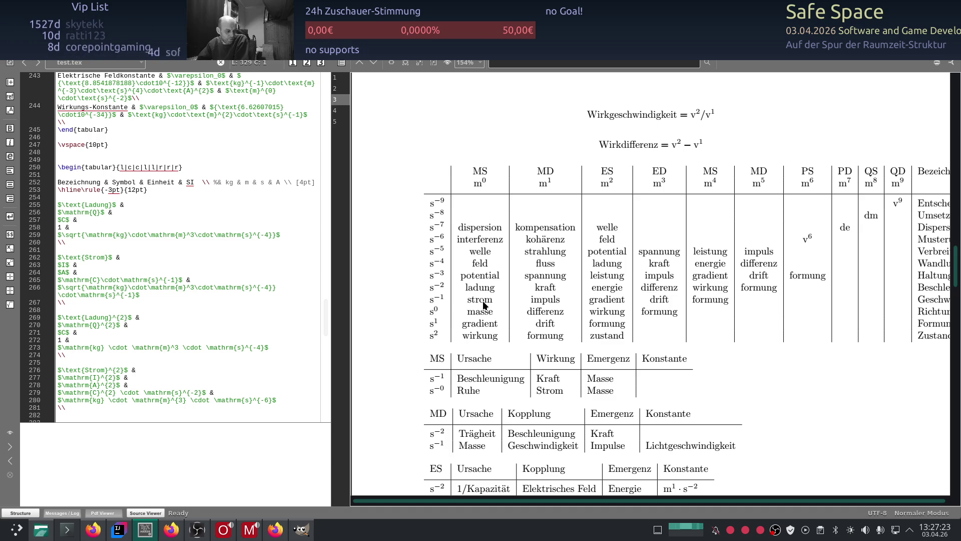
Start a new empty line in the source for the Ladung/Strom tabular rows
{"action": "key", "text": "Return"}
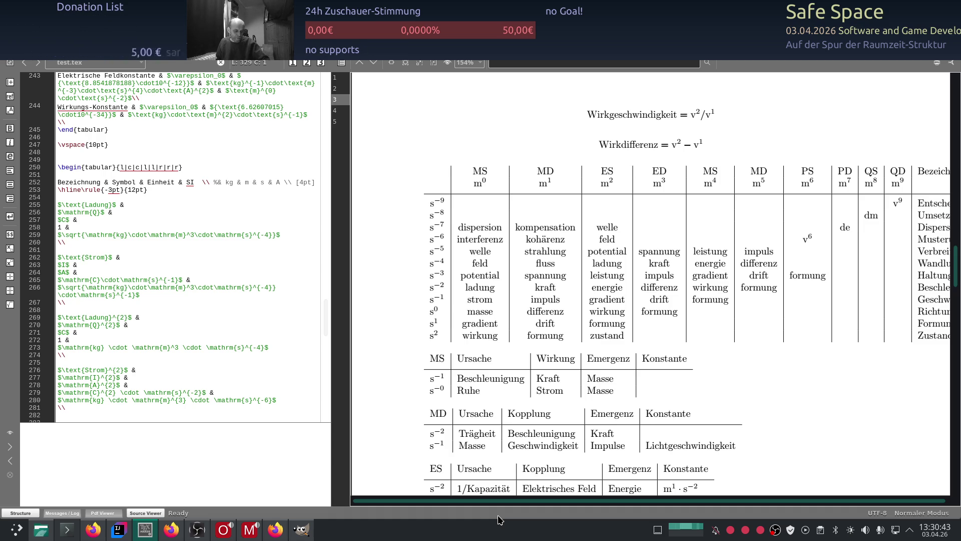
{"action": "scroll", "coordinate": [188, 248], "scroll_direction": "up", "scroll_amount": 15}
{"action": "mouse_move", "coordinate": [58, 76]}
{"action": "left_mouse_down"}
{"action": "mouse_move", "coordinate": [154, 89]}
{"action": "mouse_move", "coordinate": [156, 250]}
{"action": "left_mouse_up"}
{"action": "scroll", "coordinate": [150, 116], "scroll_direction": "up", "scroll_amount": 3}
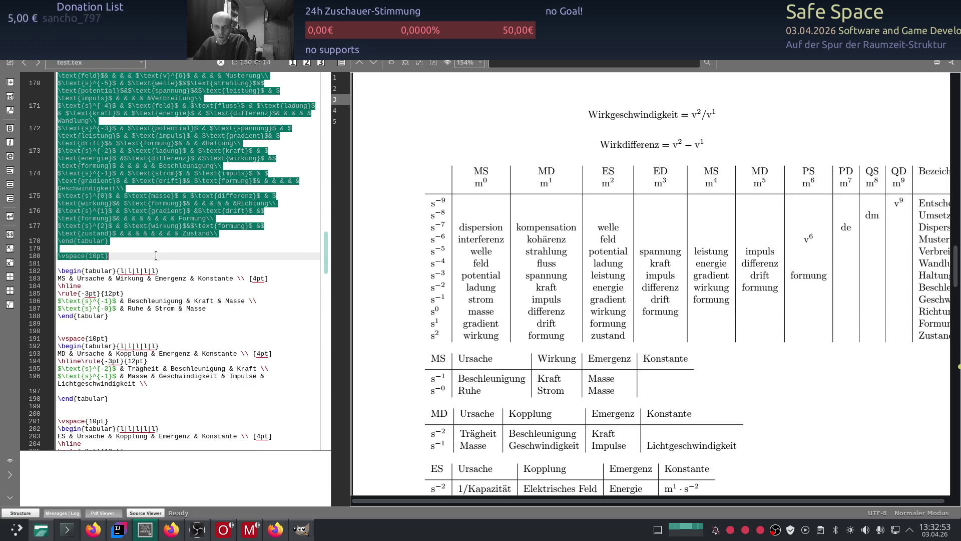
Select the large tabular's opening and header lines around line 169
{"action": "left_click_drag", "start_coordinate": [156, 250], "coordinate": [156, 203]}
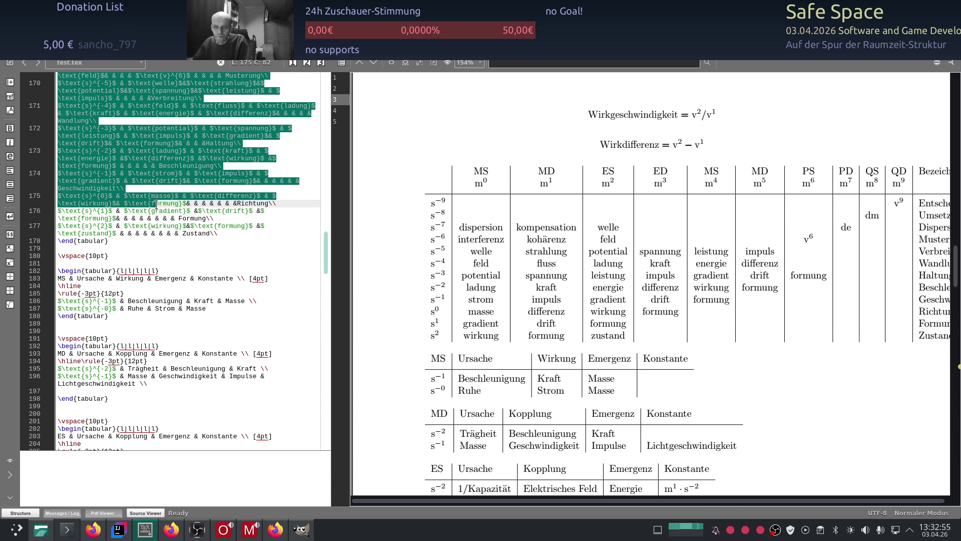
{"action": "left_click_drag", "start_coordinate": [155, 203], "coordinate": [154, 240]}
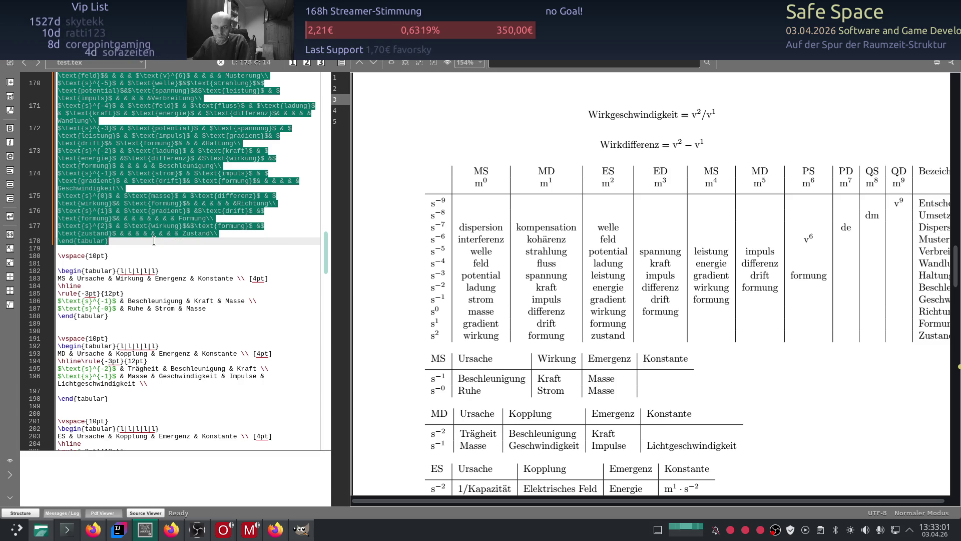
{"action": "mouse_move", "coordinate": [155, 240]}
{"action": "left_mouse_down"}
{"action": "mouse_move", "coordinate": [148, 76]}
{"action": "mouse_move", "coordinate": [132, 67]}
{"action": "mouse_move", "coordinate": [131, 128]}
{"action": "left_mouse_up"}
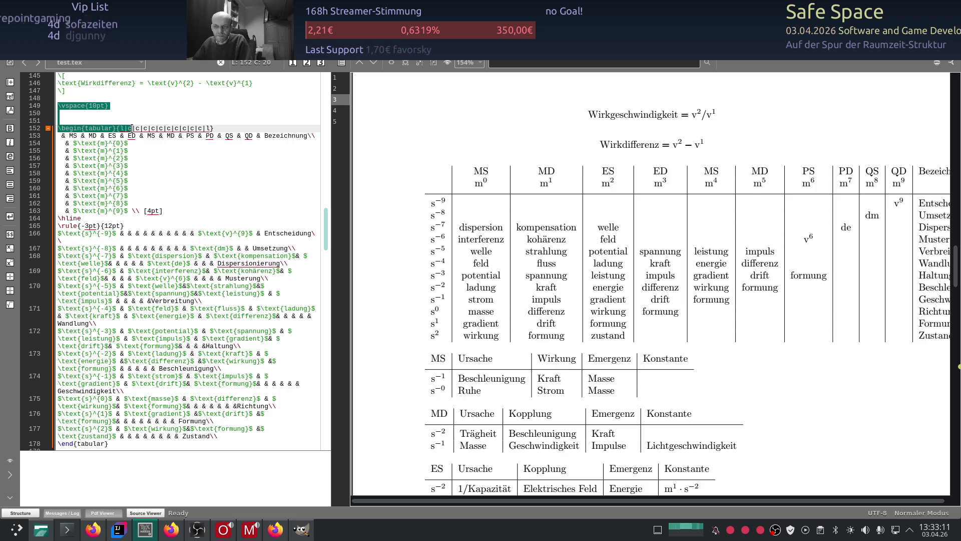
{"action": "left_click_drag", "start_coordinate": [133, 128], "coordinate": [132, 151]}
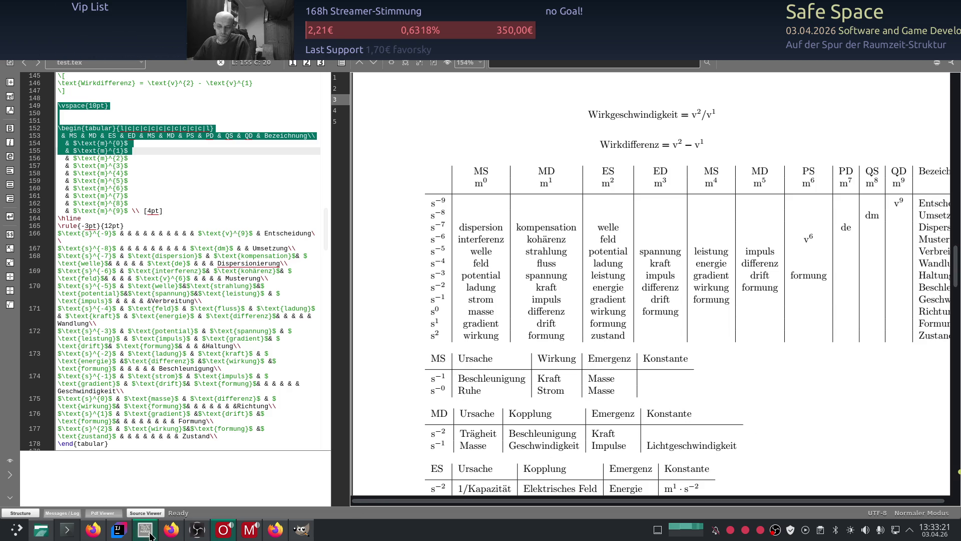
Bring the ChatGPT browser window to the front
{"action": "left_click", "coordinate": [93, 529]}
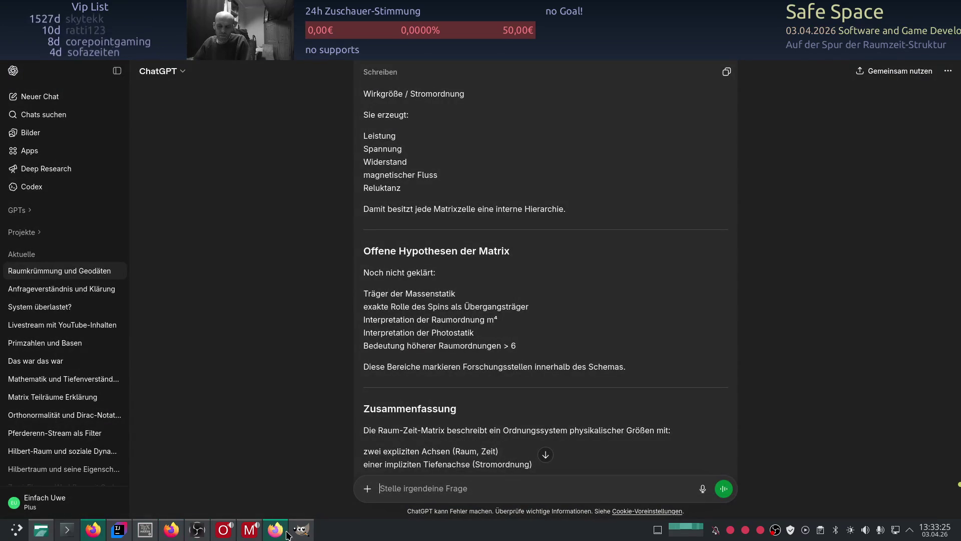
Rearrange the browser taskbar icons and switch to the ResearchGate window
{"action": "left_click_drag", "start_coordinate": [272, 531], "coordinate": [226, 533]}
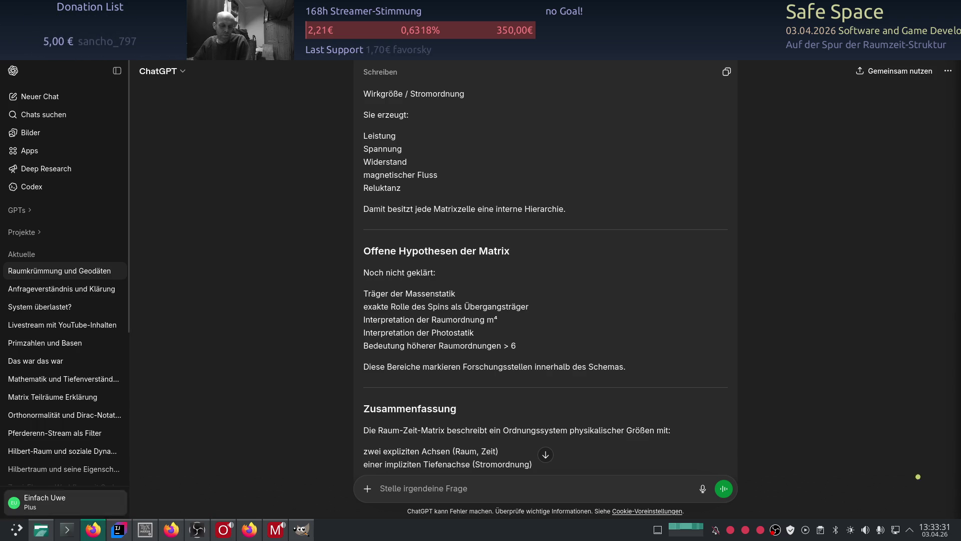
{"action": "scroll", "coordinate": [594, 423], "scroll_direction": "up", "scroll_amount": 1}
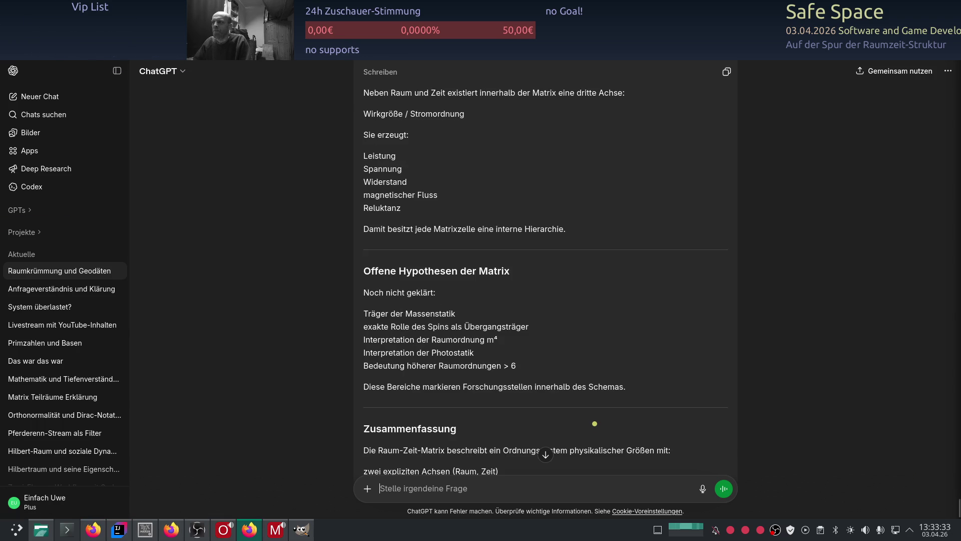
{"action": "key", "text": "ctrl+Tab"}
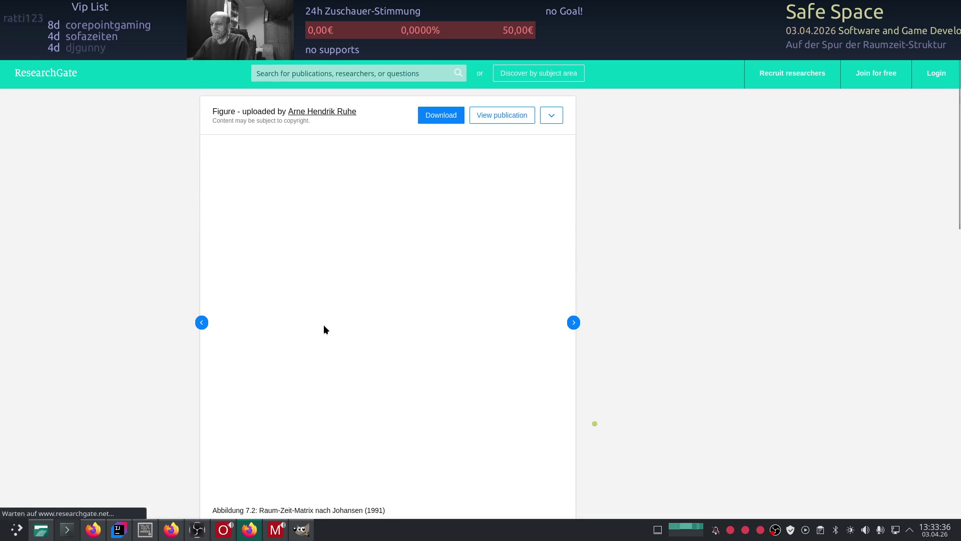
View the source thesis's remaining figures on ResearchGate, then return to the ChatGPT conversation
{"action": "right_click", "coordinate": [308, 313]}
{"action": "left_click", "coordinate": [116, 260]}
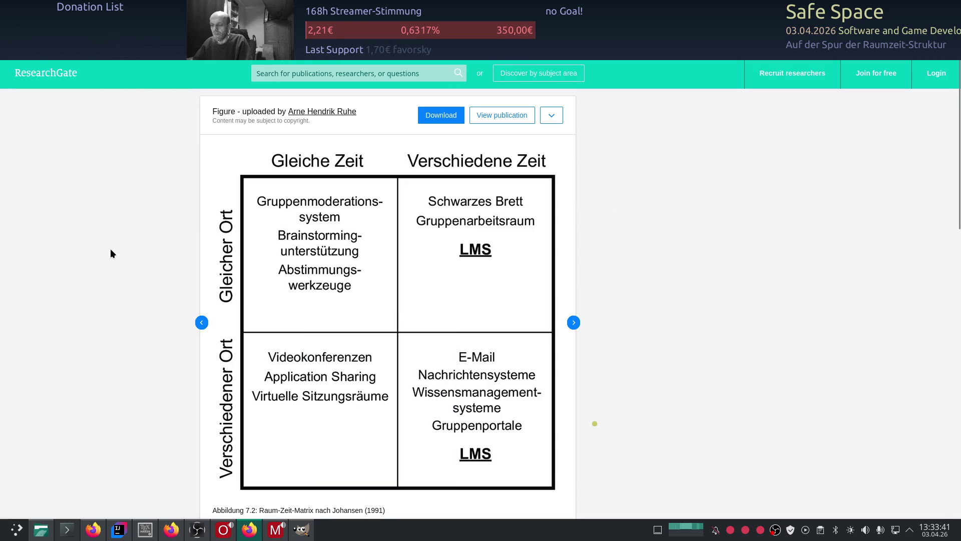
{"action": "scroll", "coordinate": [110, 249], "scroll_direction": "down", "scroll_amount": 3}
{"action": "scroll", "coordinate": [110, 253], "scroll_direction": "down", "scroll_amount": 1}
{"action": "scroll", "coordinate": [110, 253], "scroll_direction": "down", "scroll_amount": 5}
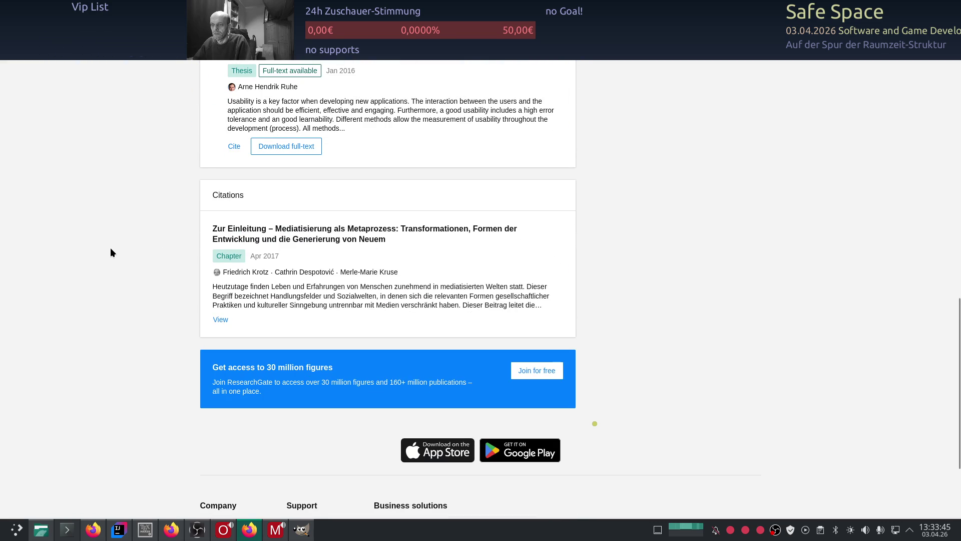
{"action": "scroll", "coordinate": [111, 252], "scroll_direction": "up", "scroll_amount": 5}
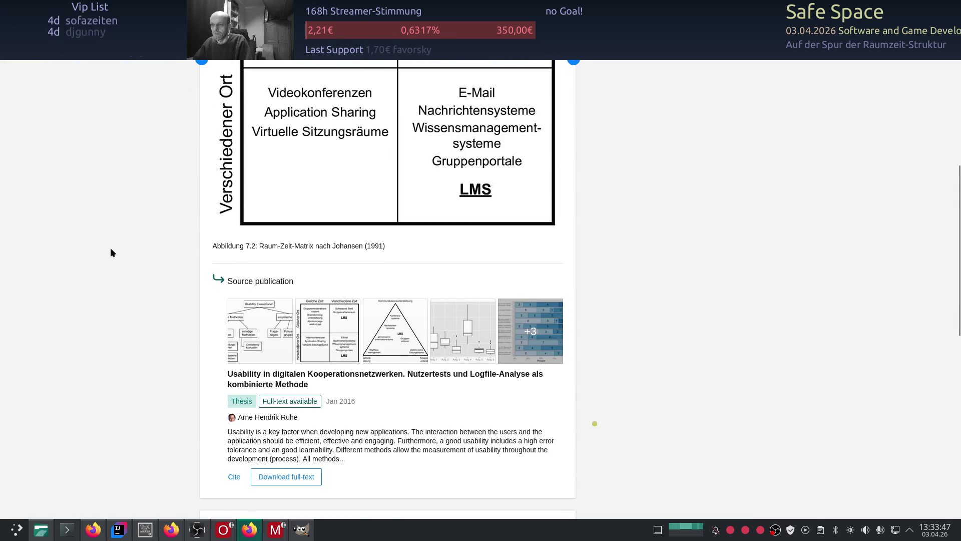
{"action": "scroll", "coordinate": [110, 252], "scroll_direction": "up", "scroll_amount": 3}
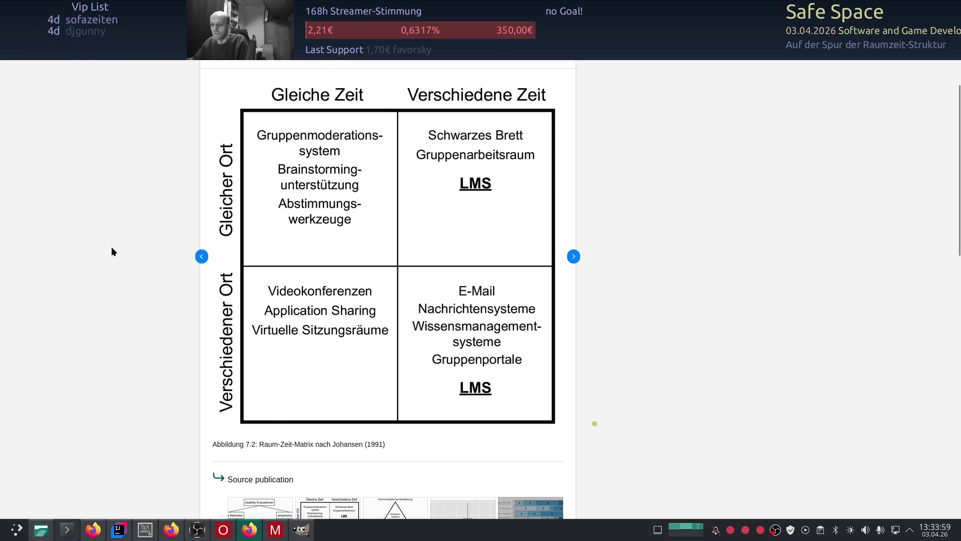
{"action": "scroll", "coordinate": [111, 252], "scroll_direction": "down", "scroll_amount": 3}
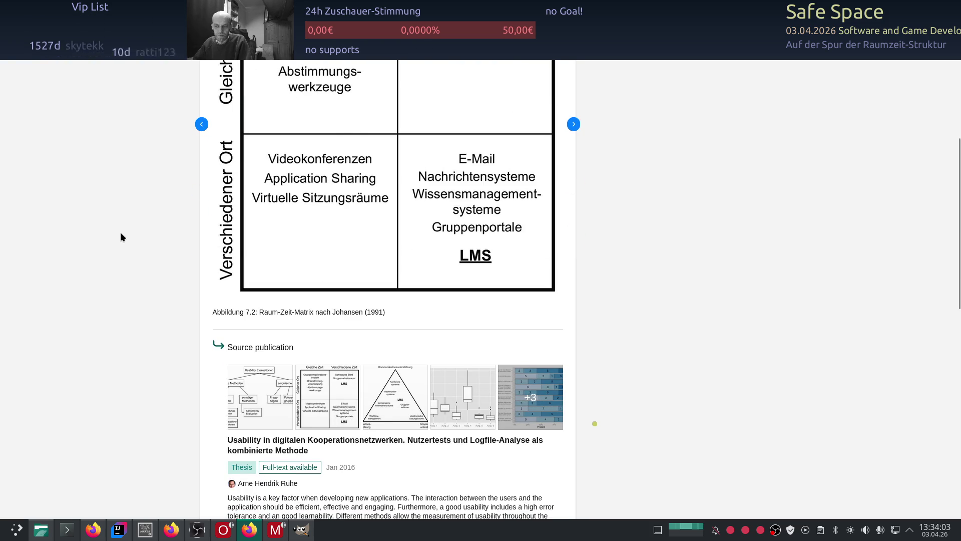
{"action": "scroll", "coordinate": [121, 232], "scroll_direction": "down", "scroll_amount": 5}
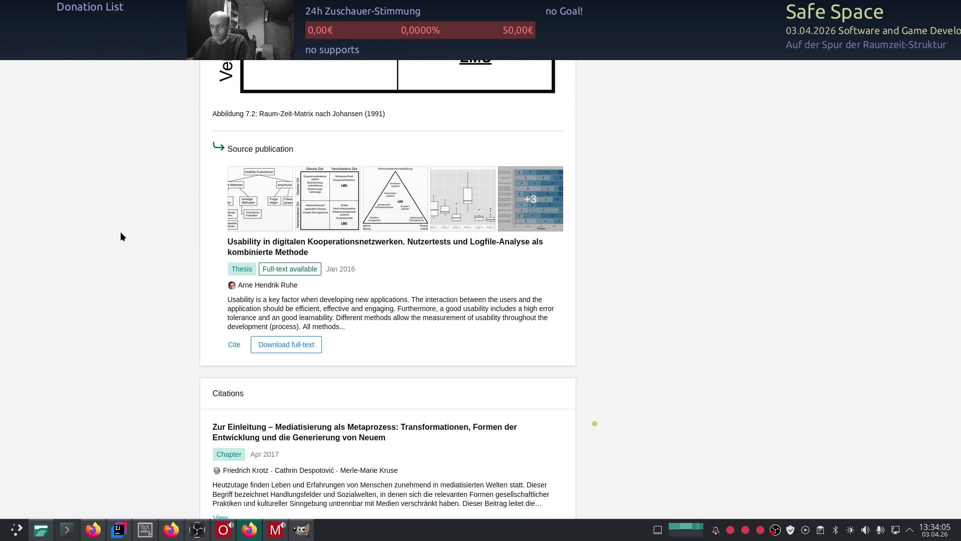
{"action": "left_click", "coordinate": [506, 205]}
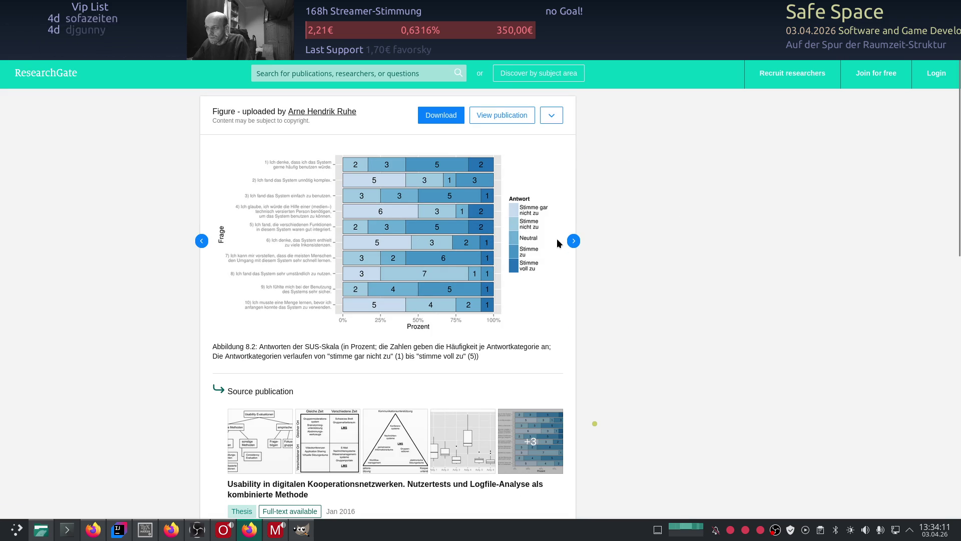
{"action": "key", "text": "alt+Tab"}
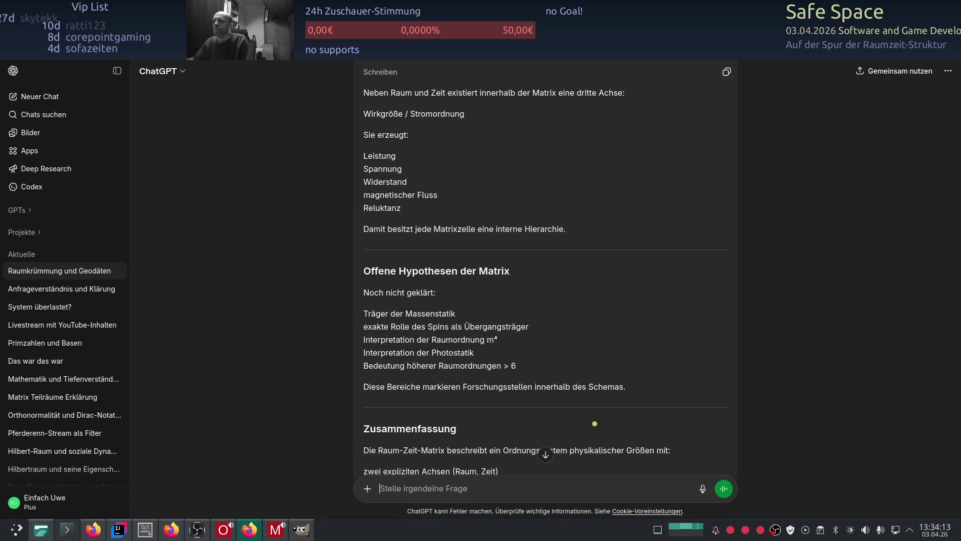
Cycle through the open windows past ChatGPT and bring the LaTeX editor to the front
{"action": "key", "text": "alt+Tab"}
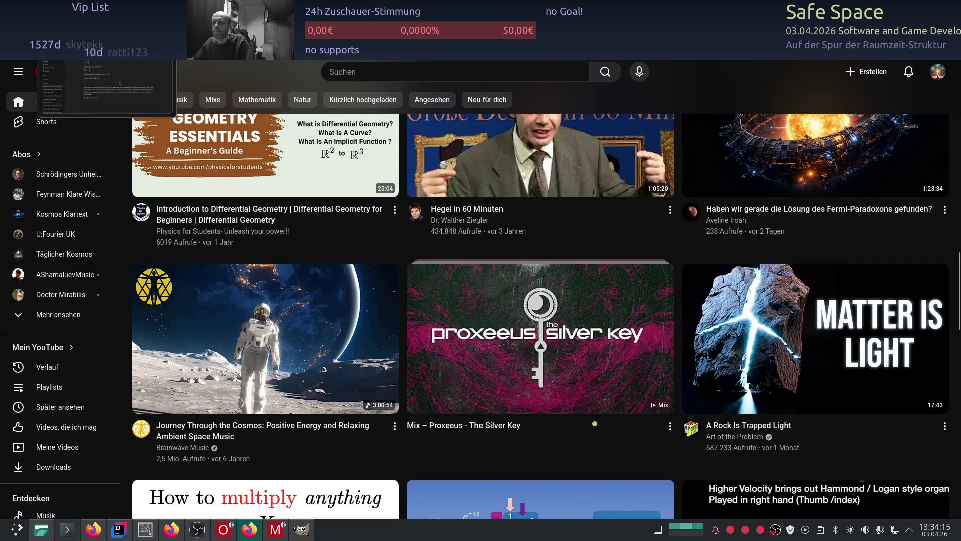
{"action": "key", "text": "alt+Tab"}
{"action": "key", "text": "alt+Tab"}
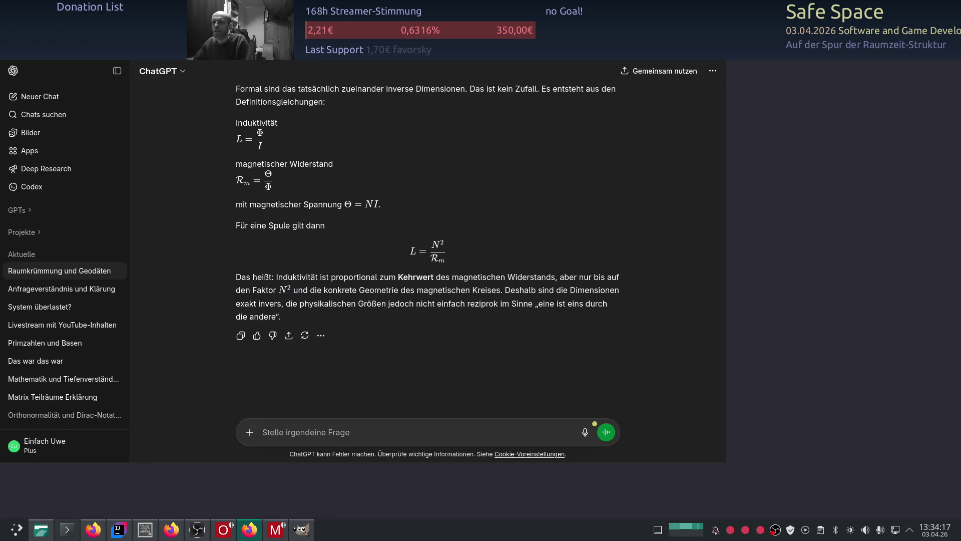
{"action": "key", "text": "alt+Tab"}
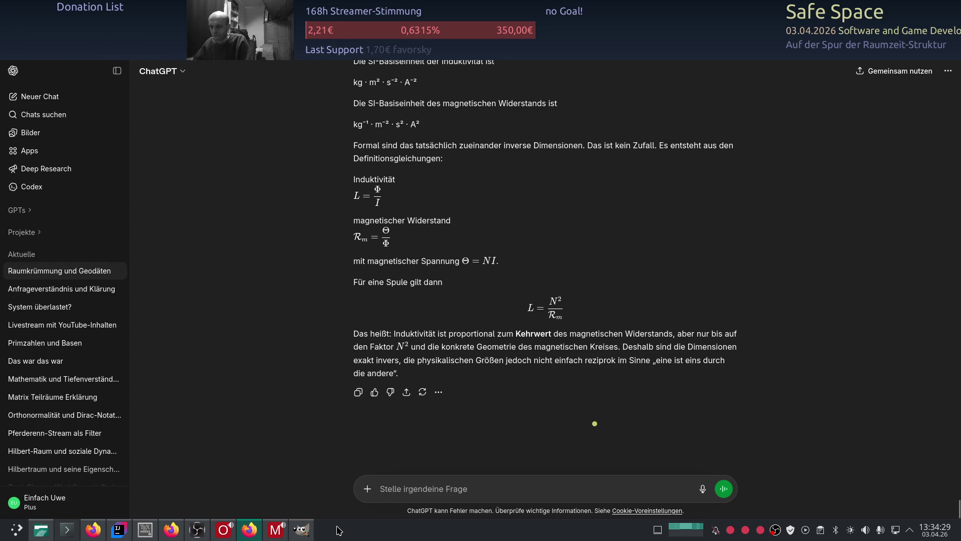
{"action": "left_click", "coordinate": [275, 530]}
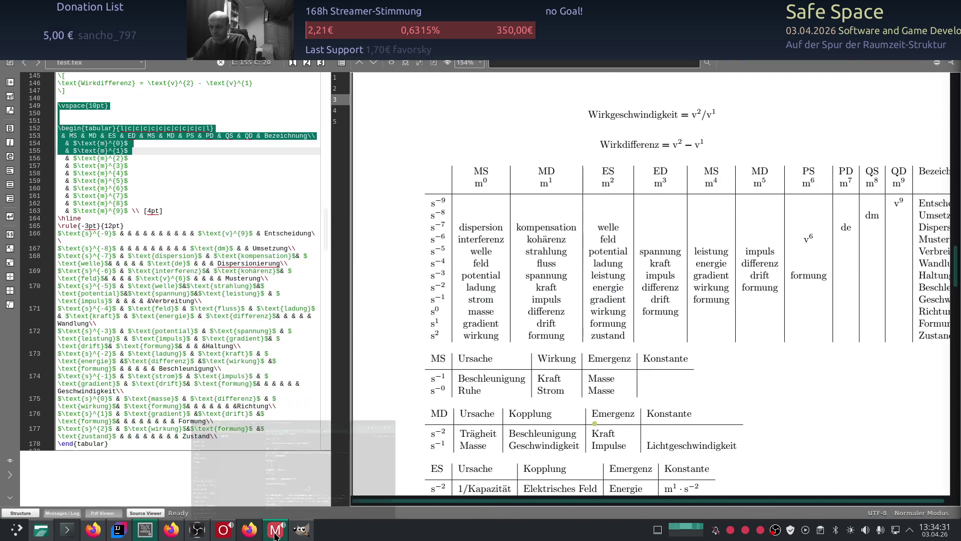
{"action": "scroll", "coordinate": [425, 362], "scroll_direction": "down", "scroll_amount": 2}
Select from the \vspace line through the tabular header lines in test.tex
{"action": "key", "text": "Down"}
{"action": "key", "text": "Down"}
{"action": "key", "text": "Down"}
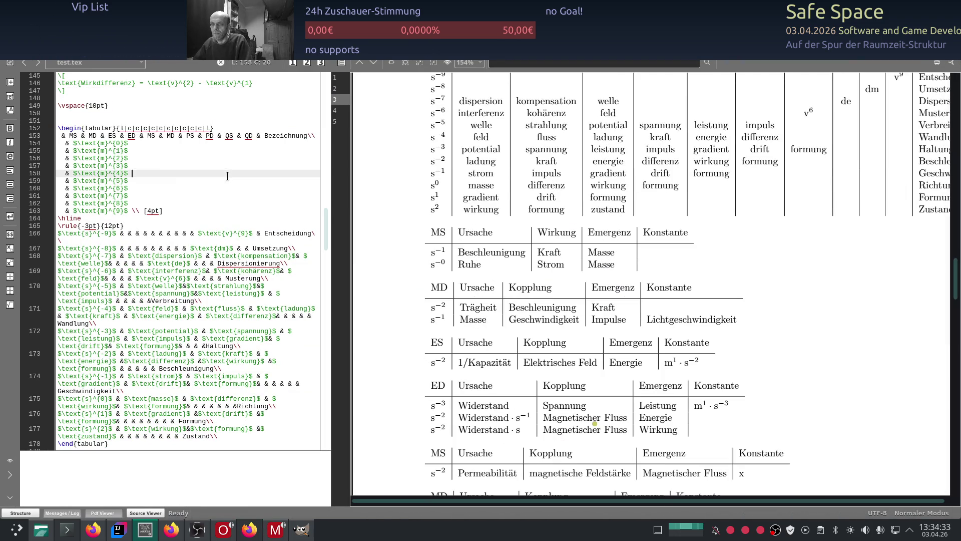
{"action": "scroll", "coordinate": [162, 210], "scroll_direction": "up", "scroll_amount": 2}
{"action": "scroll", "coordinate": [162, 209], "scroll_direction": "up", "scroll_amount": 3}
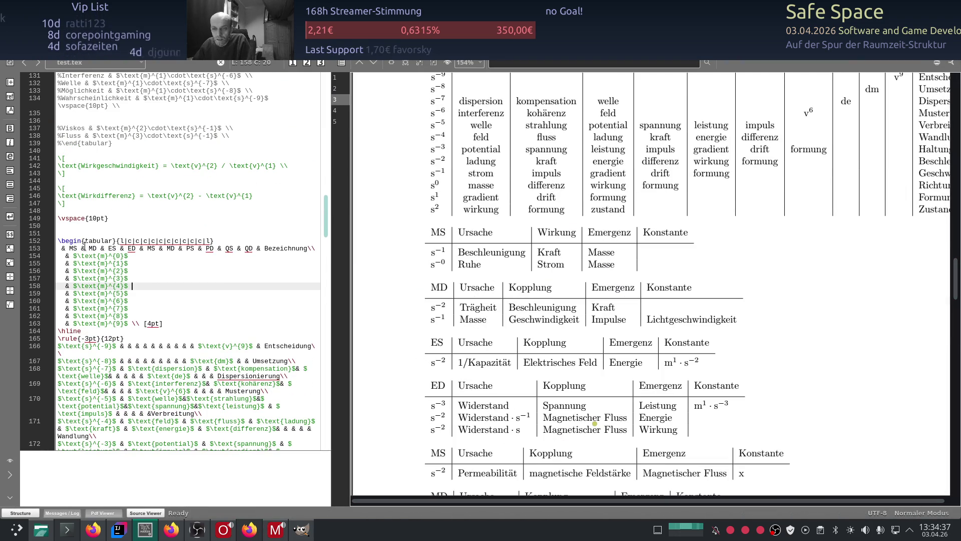
{"action": "mouse_move", "coordinate": [58, 217]}
{"action": "left_mouse_down"}
{"action": "mouse_move", "coordinate": [132, 267]}
{"action": "mouse_move", "coordinate": [137, 338]}
{"action": "mouse_move", "coordinate": [130, 98]}
{"action": "mouse_move", "coordinate": [117, 105]}
{"action": "left_mouse_up"}
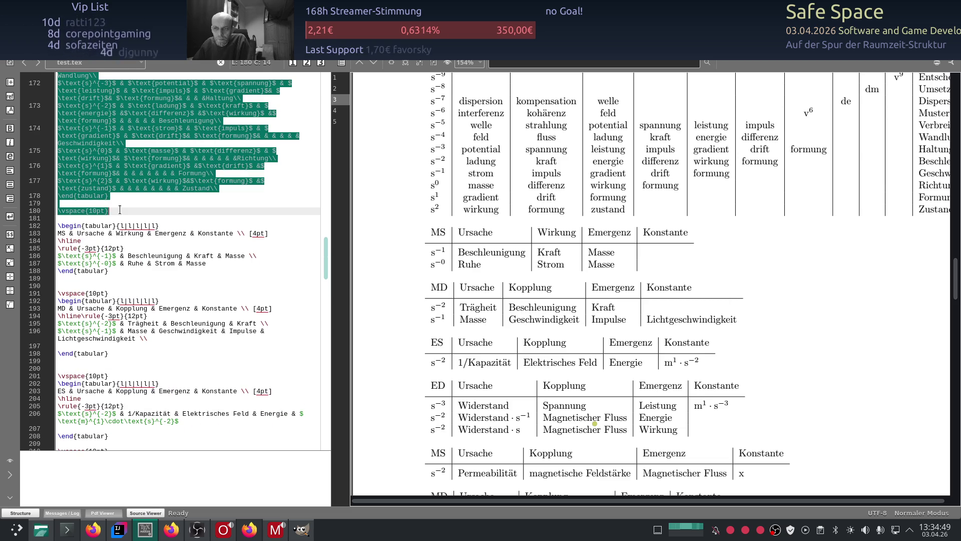
{"action": "mouse_move", "coordinate": [117, 105]}
{"action": "left_mouse_down"}
{"action": "mouse_move", "coordinate": [122, 213]}
{"action": "mouse_move", "coordinate": [124, 203]}
{"action": "left_mouse_up"}
Copy the marked table code and insert a blank line at line 140
{"action": "right_click", "coordinate": [127, 181]}
{"action": "left_click", "coordinate": [150, 235]}
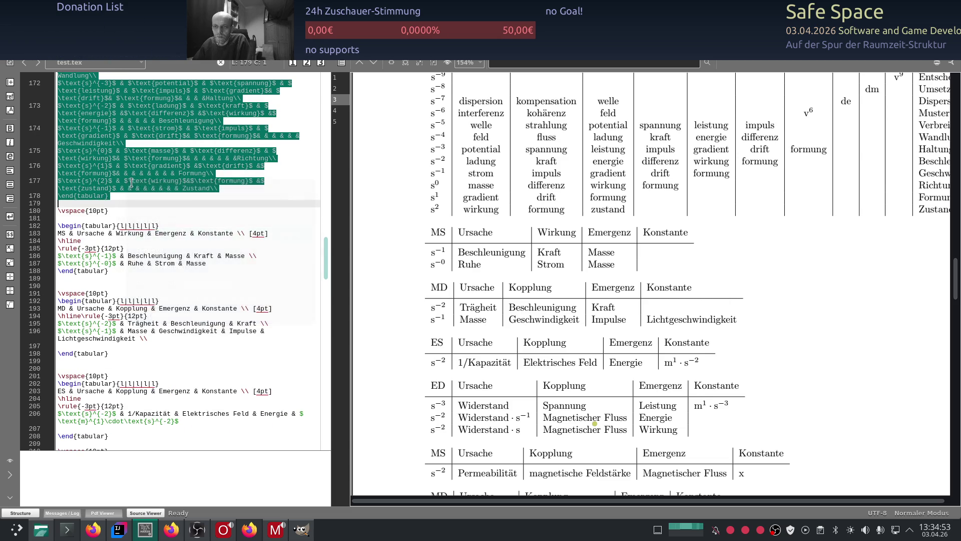
{"action": "scroll", "coordinate": [139, 184], "scroll_direction": "up", "scroll_amount": 3}
{"action": "scroll", "coordinate": [139, 185], "scroll_direction": "up", "scroll_amount": 3}
{"action": "scroll", "coordinate": [139, 185], "scroll_direction": "up", "scroll_amount": 4}
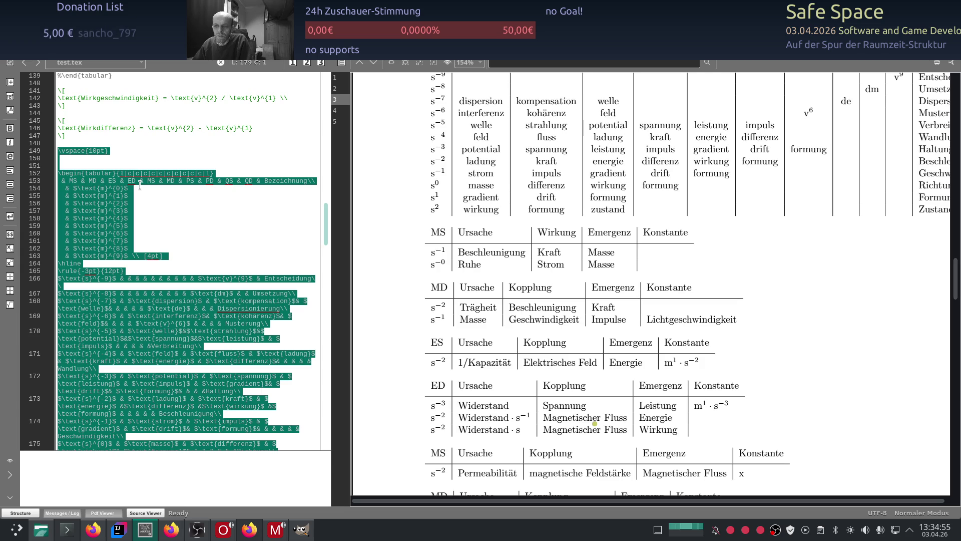
{"action": "scroll", "coordinate": [139, 185], "scroll_direction": "up", "scroll_amount": 3}
{"action": "left_click", "coordinate": [108, 151]}
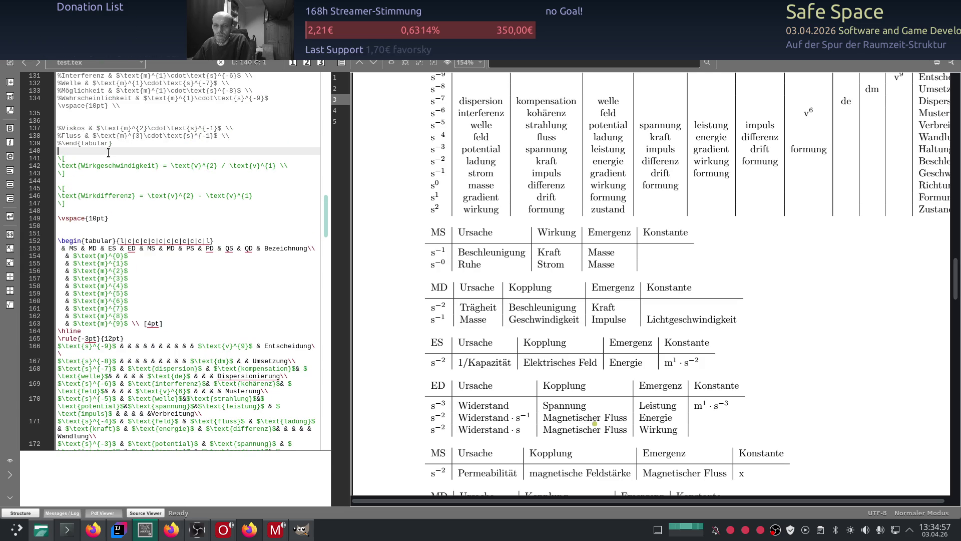
{"action": "key", "text": "Return"}
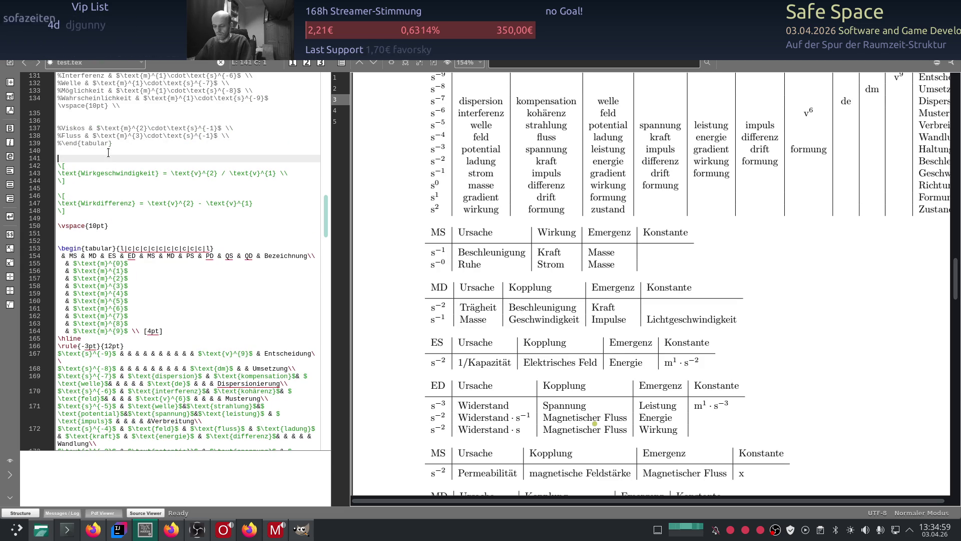
Delete the Wirkgeschwindigkeit and Wirkdifferenz equations and recompile the document
{"action": "key", "text": "shift+Down"}
{"action": "key", "text": "shift+Down"}
{"action": "key", "text": "shift+Down"}
{"action": "key", "text": "Delete"}
{"action": "key", "text": "Down"}
{"action": "key", "text": "Down"}
{"action": "key", "text": "Down"}
{"action": "key", "text": "F5"}
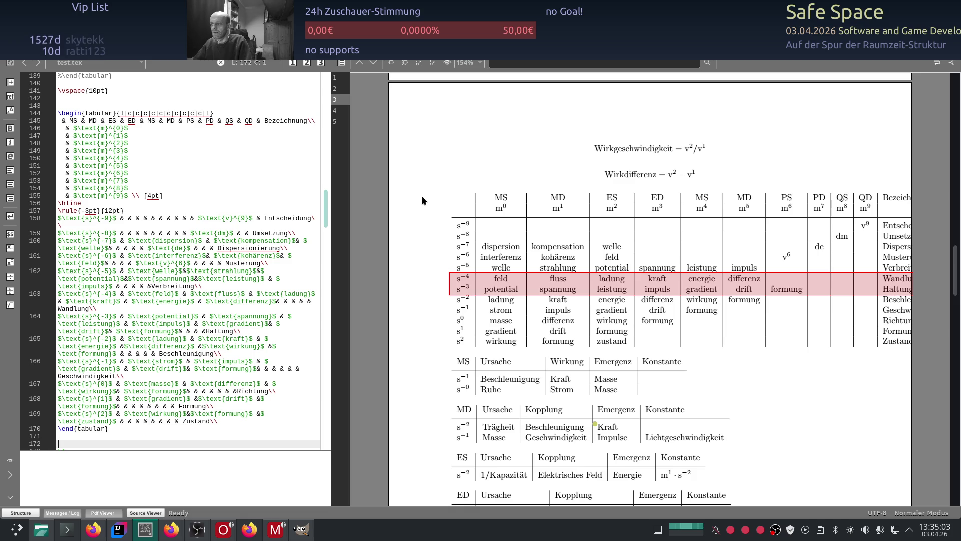
{"action": "scroll", "coordinate": [417, 199], "scroll_direction": "up", "scroll_amount": 3}
{"action": "scroll", "coordinate": [417, 199], "scroll_direction": "up", "scroll_amount": 4}
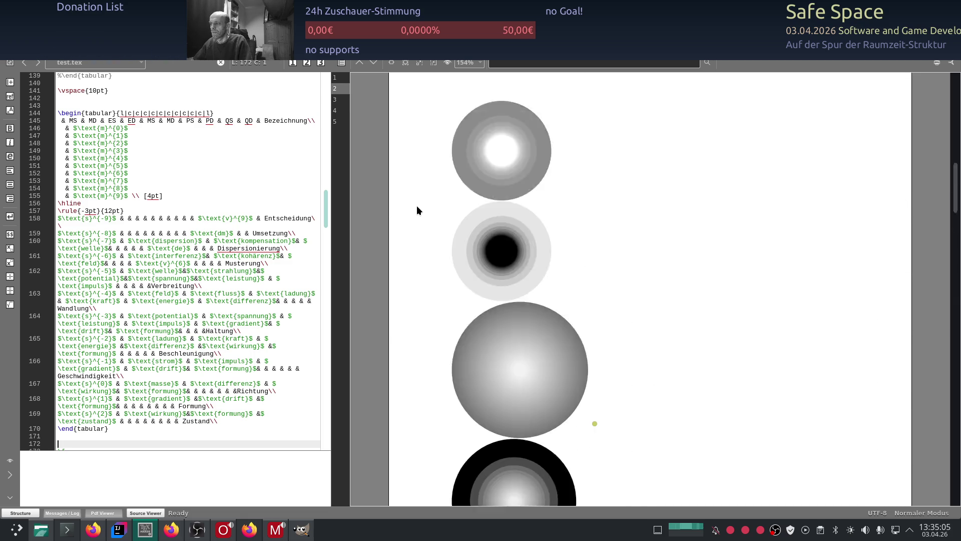
{"action": "scroll", "coordinate": [416, 205], "scroll_direction": "up", "scroll_amount": 7}
{"action": "scroll", "coordinate": [417, 206], "scroll_direction": "up", "scroll_amount": 3}
{"action": "scroll", "coordinate": [417, 205], "scroll_direction": "down", "scroll_amount": 5}
{"action": "scroll", "coordinate": [417, 205], "scroll_direction": "down", "scroll_amount": 1}
{"action": "scroll", "coordinate": [418, 207], "scroll_direction": "up", "scroll_amount": 4}
{"action": "scroll", "coordinate": [422, 205], "scroll_direction": "up", "scroll_amount": 3}
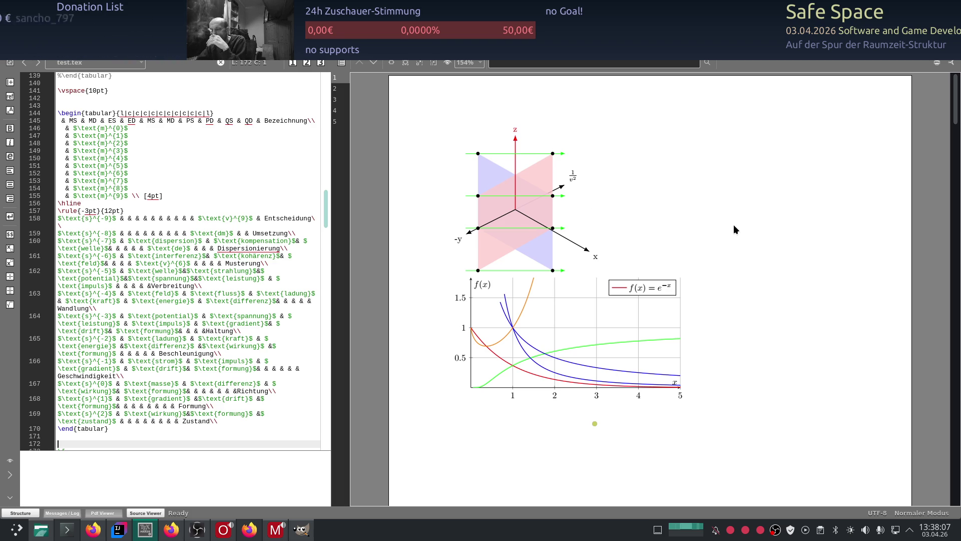
{"action": "scroll", "coordinate": [520, 406], "scroll_direction": "down", "scroll_amount": 1}
{"action": "scroll", "coordinate": [494, 422], "scroll_direction": "down", "scroll_amount": 3}
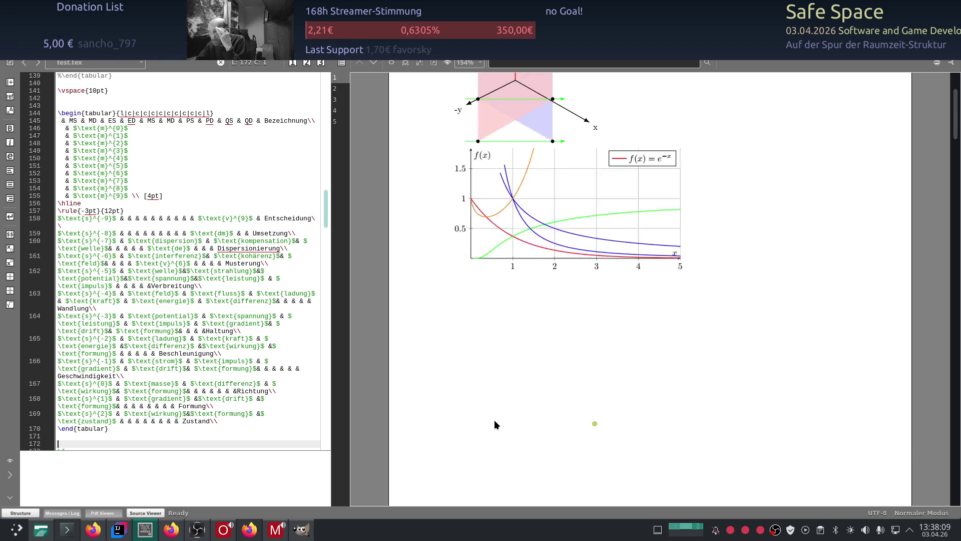
{"action": "scroll", "coordinate": [502, 378], "scroll_direction": "down", "scroll_amount": 2}
{"action": "scroll", "coordinate": [502, 374], "scroll_direction": "down", "scroll_amount": 4}
{"action": "scroll", "coordinate": [503, 378], "scroll_direction": "down", "scroll_amount": 2}
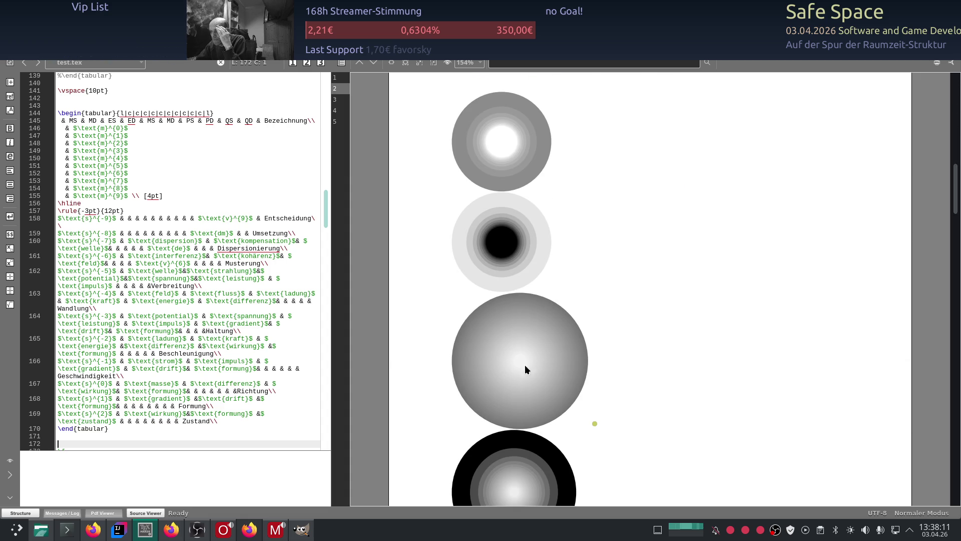
{"action": "scroll", "coordinate": [634, 344], "scroll_direction": "down", "scroll_amount": 1}
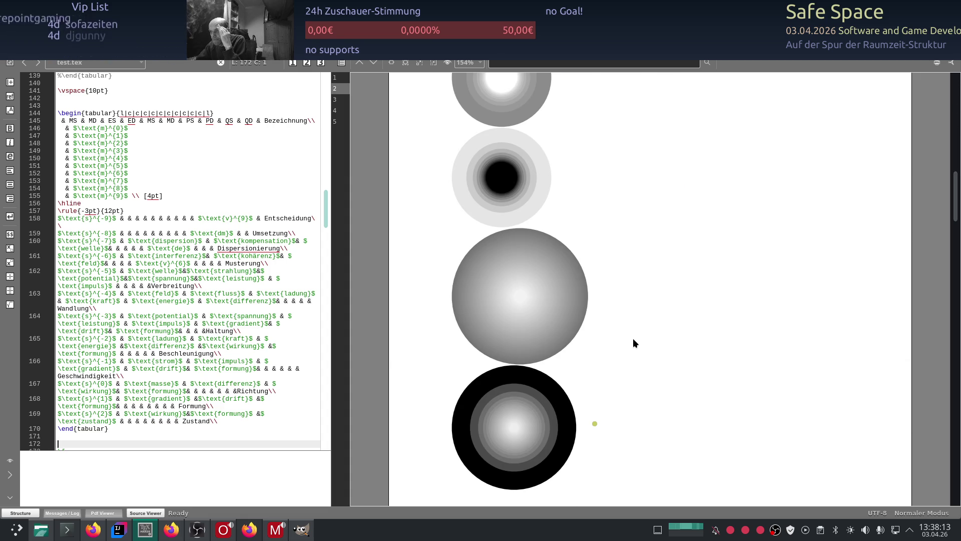
{"action": "scroll", "coordinate": [633, 343], "scroll_direction": "up", "scroll_amount": 1}
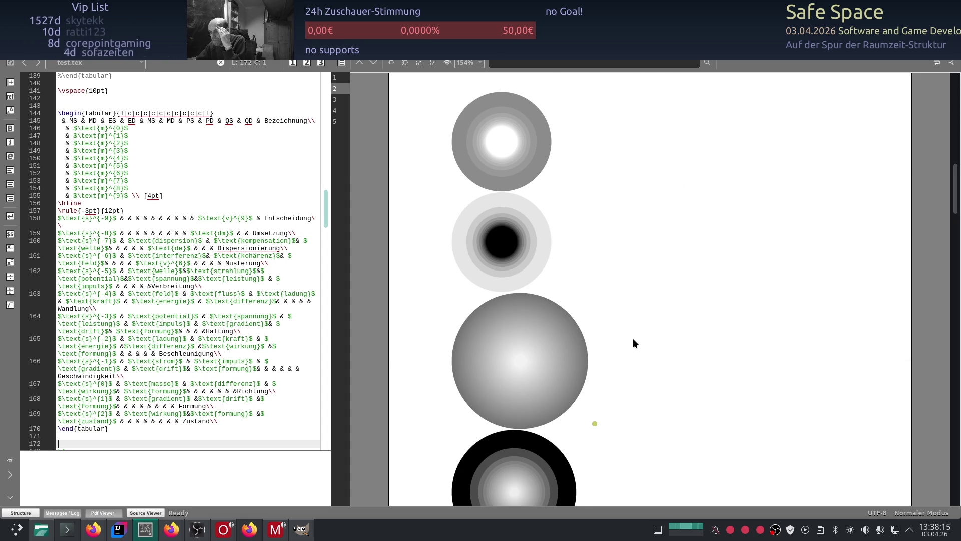
{"action": "scroll", "coordinate": [633, 339], "scroll_direction": "down", "scroll_amount": 3}
{"action": "scroll", "coordinate": [633, 338], "scroll_direction": "down", "scroll_amount": 3}
{"action": "scroll", "coordinate": [633, 339], "scroll_direction": "down", "scroll_amount": 2}
{"action": "scroll", "coordinate": [632, 339], "scroll_direction": "down", "scroll_amount": 3}
{"action": "scroll", "coordinate": [633, 338], "scroll_direction": "down", "scroll_amount": 3}
{"action": "scroll", "coordinate": [634, 338], "scroll_direction": "up", "scroll_amount": 4}
{"action": "scroll", "coordinate": [636, 338], "scroll_direction": "down", "scroll_amount": 5}
{"action": "scroll", "coordinate": [636, 334], "scroll_direction": "up", "scroll_amount": 3}
{"action": "scroll", "coordinate": [642, 329], "scroll_direction": "up", "scroll_amount": 5}
{"action": "scroll", "coordinate": [648, 324], "scroll_direction": "up", "scroll_amount": 7}
{"action": "scroll", "coordinate": [649, 322], "scroll_direction": "down", "scroll_amount": 5}
{"action": "scroll", "coordinate": [649, 325], "scroll_direction": "up", "scroll_amount": 3}
{"action": "scroll", "coordinate": [642, 334], "scroll_direction": "up", "scroll_amount": 8}
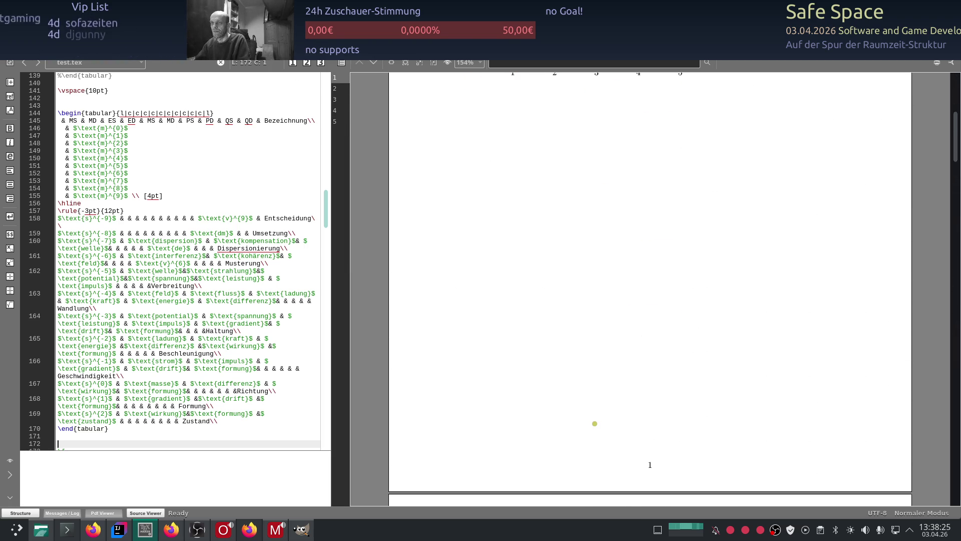
{"action": "scroll", "coordinate": [410, 272], "scroll_direction": "down", "scroll_amount": 10}
{"action": "scroll", "coordinate": [411, 273], "scroll_direction": "up", "scroll_amount": 3}
{"action": "scroll", "coordinate": [415, 272], "scroll_direction": "up", "scroll_amount": 3}
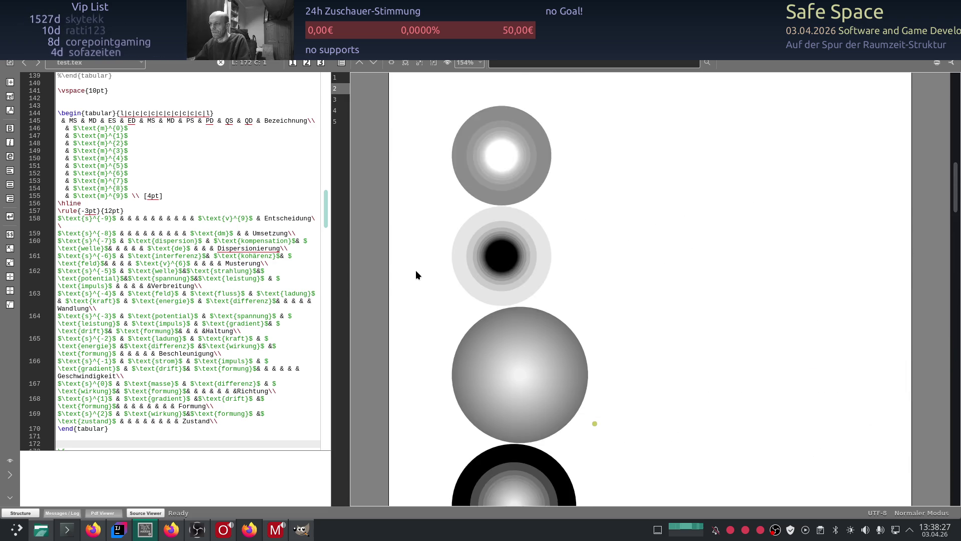
{"action": "scroll", "coordinate": [417, 268], "scroll_direction": "down", "scroll_amount": 3}
{"action": "scroll", "coordinate": [417, 269], "scroll_direction": "down", "scroll_amount": 5}
{"action": "scroll", "coordinate": [417, 269], "scroll_direction": "down", "scroll_amount": 3}
{"action": "scroll", "coordinate": [416, 269], "scroll_direction": "down", "scroll_amount": 3}
{"action": "scroll", "coordinate": [417, 269], "scroll_direction": "down", "scroll_amount": 2}
{"action": "scroll", "coordinate": [417, 270], "scroll_direction": "down", "scroll_amount": 3}
{"action": "scroll", "coordinate": [416, 269], "scroll_direction": "up", "scroll_amount": 8}
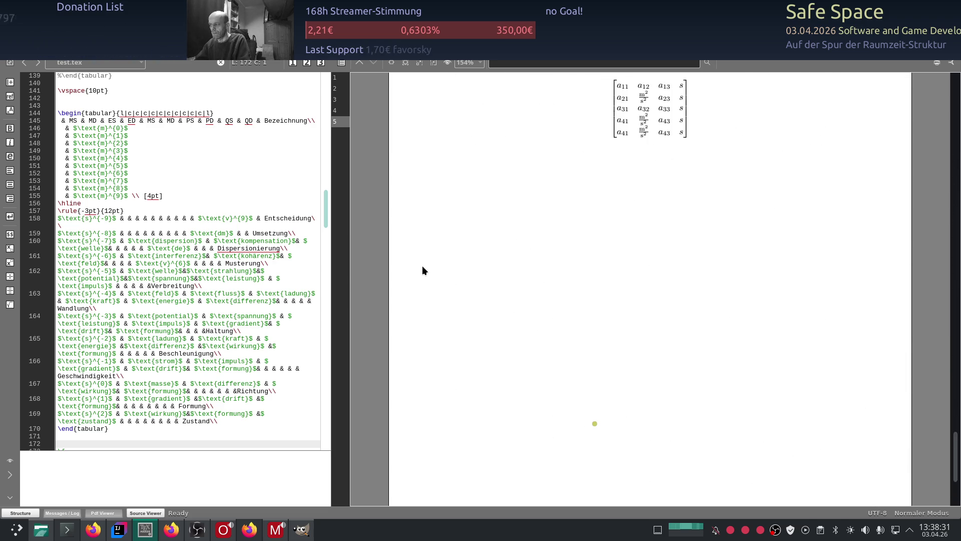
{"action": "scroll", "coordinate": [422, 265], "scroll_direction": "up", "scroll_amount": 1}
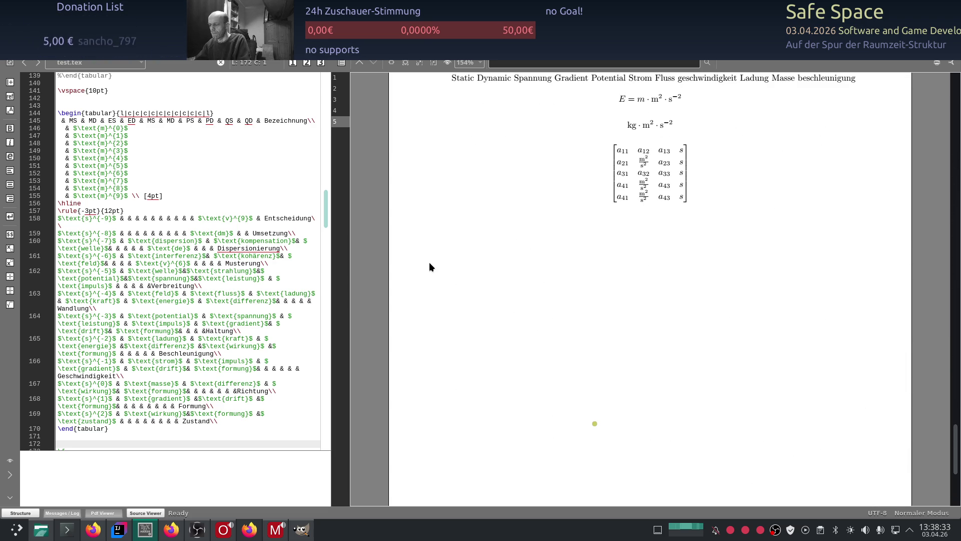
{"action": "scroll", "coordinate": [430, 266], "scroll_direction": "up", "scroll_amount": 1}
{"action": "scroll", "coordinate": [430, 266], "scroll_direction": "up", "scroll_amount": 2}
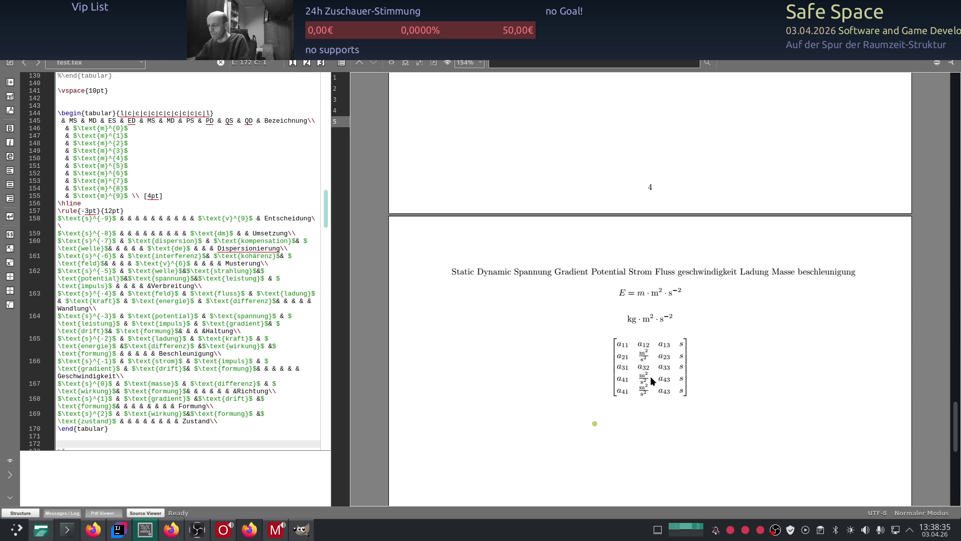
{"action": "scroll", "coordinate": [496, 349], "scroll_direction": "up", "scroll_amount": 4}
{"action": "scroll", "coordinate": [496, 349], "scroll_direction": "up", "scroll_amount": 3}
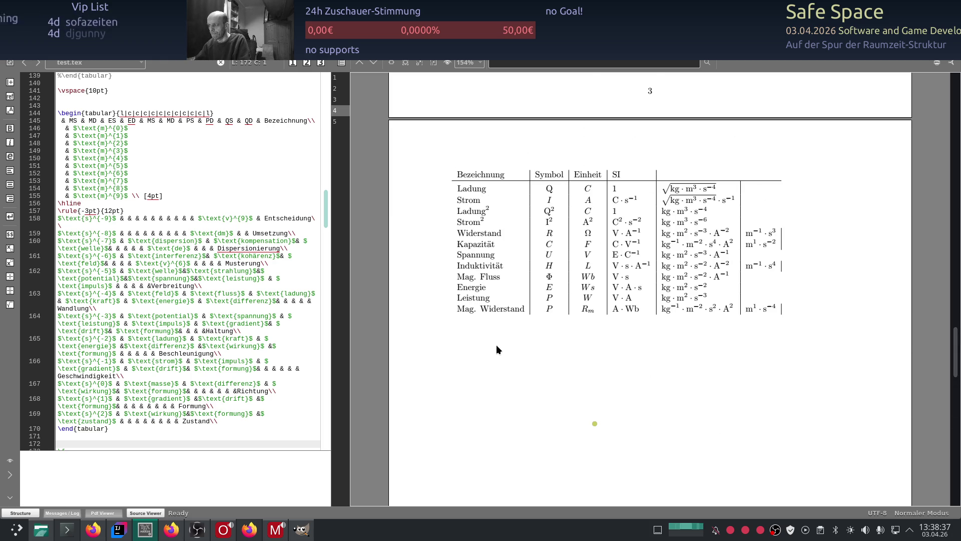
{"action": "scroll", "coordinate": [496, 349], "scroll_direction": "up", "scroll_amount": 3}
{"action": "scroll", "coordinate": [496, 350], "scroll_direction": "up", "scroll_amount": 3}
{"action": "scroll", "coordinate": [496, 349], "scroll_direction": "up", "scroll_amount": 2}
{"action": "scroll", "coordinate": [496, 344], "scroll_direction": "up", "scroll_amount": 3}
{"action": "scroll", "coordinate": [496, 344], "scroll_direction": "up", "scroll_amount": 5}
{"action": "scroll", "coordinate": [496, 344], "scroll_direction": "up", "scroll_amount": 5}
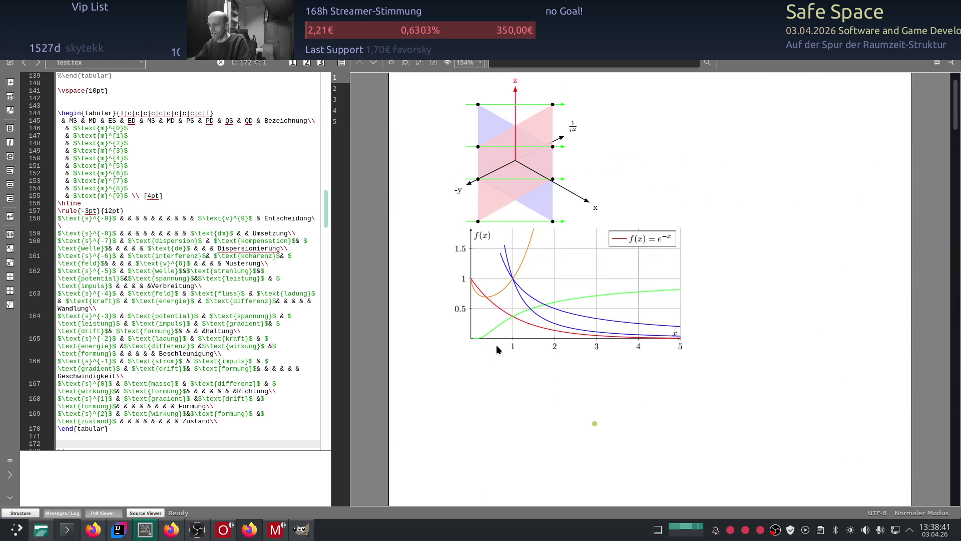
{"action": "scroll", "coordinate": [434, 344], "scroll_direction": "up", "scroll_amount": 1}
Recompile test.tex with pdflatex to refresh the PDF preview
{"action": "left_click", "coordinate": [175, 187]}
{"action": "key", "text": "F5"}
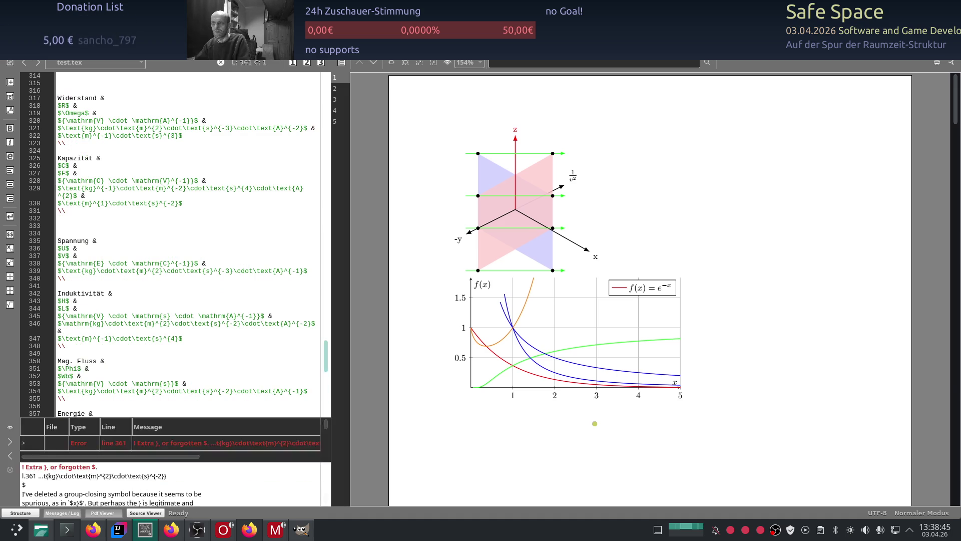
{"action": "scroll", "coordinate": [509, 284], "scroll_direction": "down", "scroll_amount": 5}
{"action": "scroll", "coordinate": [508, 284], "scroll_direction": "down", "scroll_amount": 3}
{"action": "scroll", "coordinate": [508, 284], "scroll_direction": "down", "scroll_amount": 3}
{"action": "scroll", "coordinate": [509, 287], "scroll_direction": "up", "scroll_amount": 2}
{"action": "scroll", "coordinate": [508, 287], "scroll_direction": "up", "scroll_amount": 5}
{"action": "scroll", "coordinate": [508, 287], "scroll_direction": "up", "scroll_amount": 5}
{"action": "scroll", "coordinate": [508, 288], "scroll_direction": "up", "scroll_amount": 5}
{"action": "scroll", "coordinate": [510, 288], "scroll_direction": "down", "scroll_amount": 5}
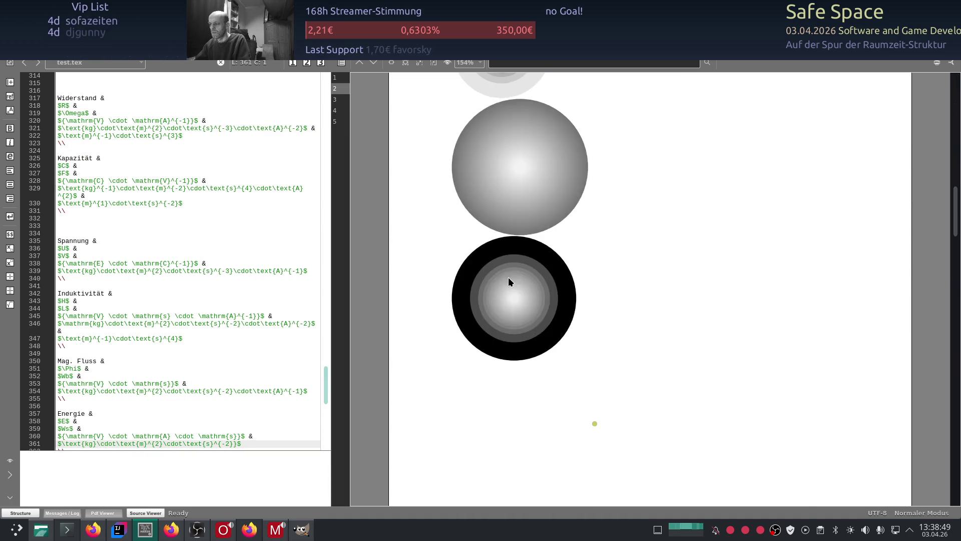
{"action": "scroll", "coordinate": [509, 282], "scroll_direction": "down", "scroll_amount": 5}
{"action": "scroll", "coordinate": [510, 278], "scroll_direction": "down", "scroll_amount": 2}
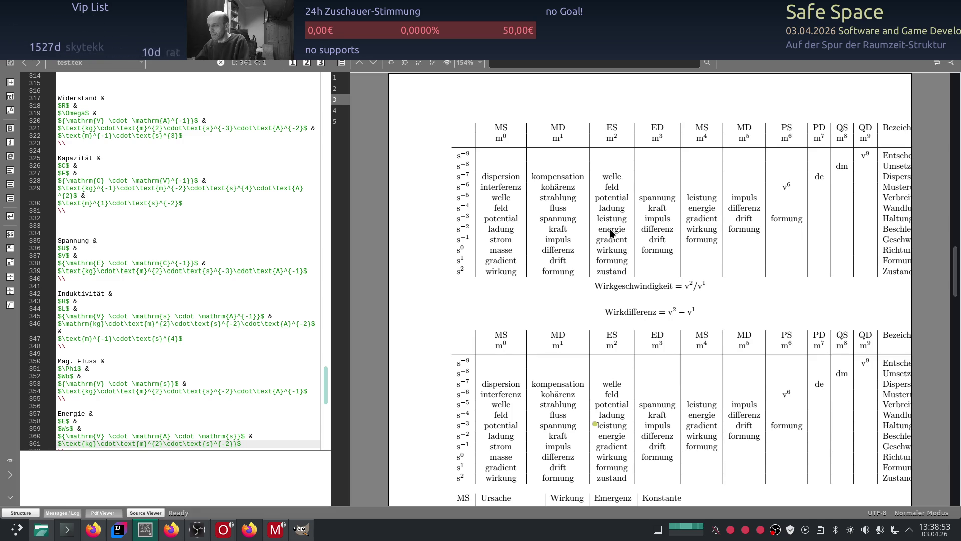
{"action": "scroll", "coordinate": [591, 264], "scroll_direction": "up", "scroll_amount": 1}
{"action": "scroll", "coordinate": [211, 242], "scroll_direction": "up", "scroll_amount": 2}
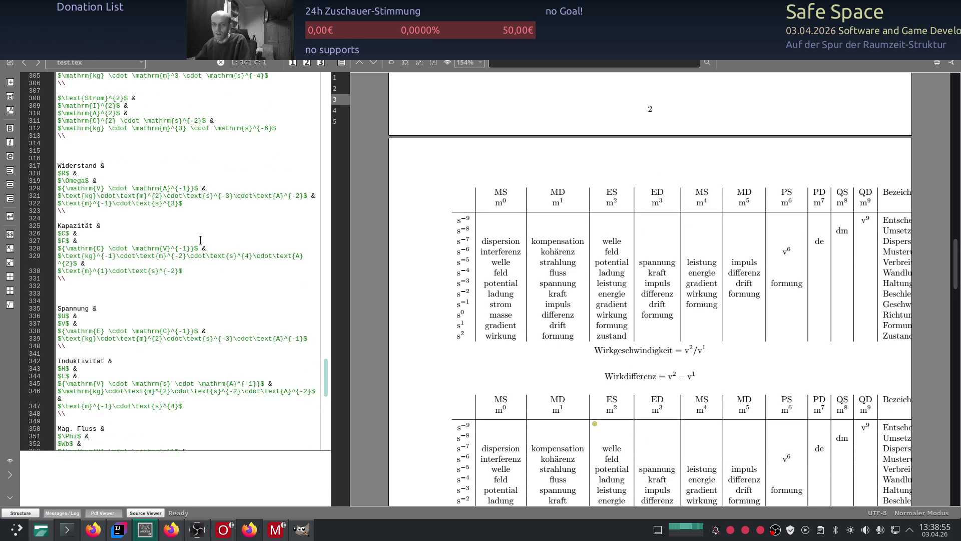
{"action": "scroll", "coordinate": [202, 243], "scroll_direction": "up", "scroll_amount": 2}
{"action": "scroll", "coordinate": [192, 244], "scroll_direction": "up", "scroll_amount": 2}
{"action": "scroll", "coordinate": [176, 247], "scroll_direction": "up", "scroll_amount": 2}
{"action": "scroll", "coordinate": [176, 247], "scroll_direction": "up", "scroll_amount": 3}
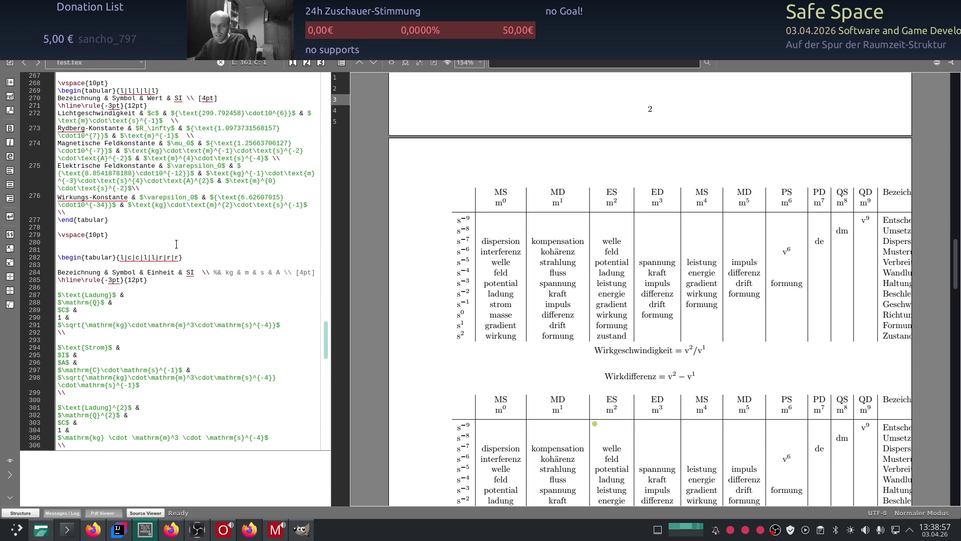
{"action": "scroll", "coordinate": [181, 248], "scroll_direction": "up", "scroll_amount": 3}
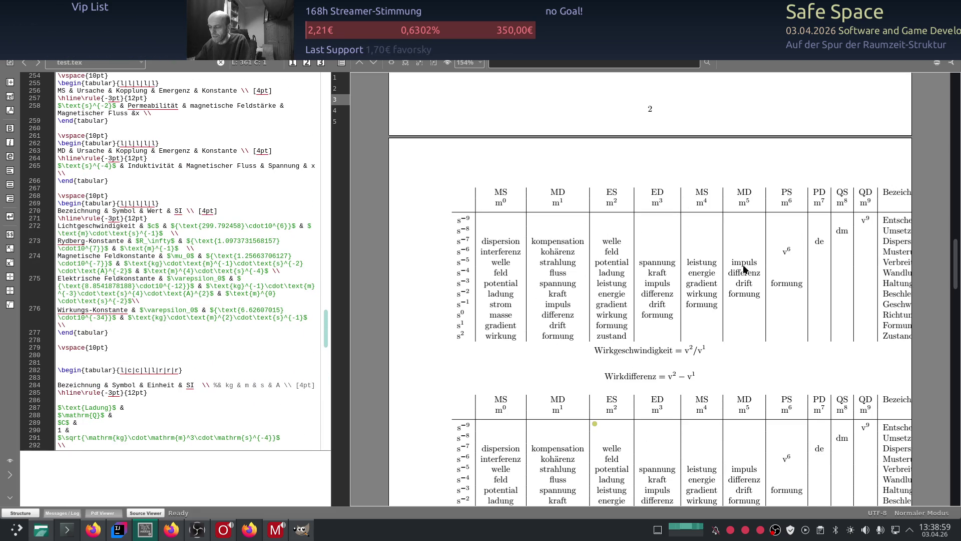
{"action": "scroll", "coordinate": [145, 286], "scroll_direction": "up", "scroll_amount": 2}
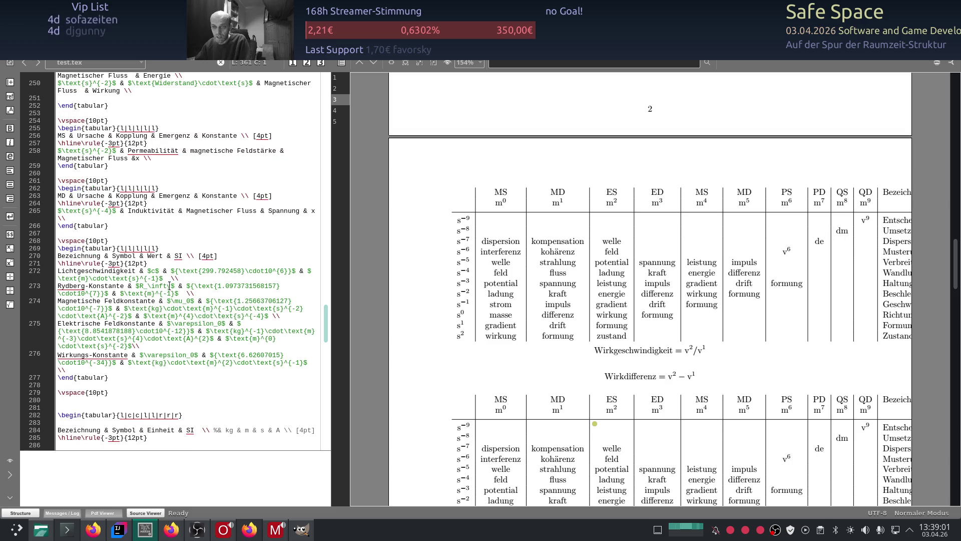
{"action": "scroll", "coordinate": [171, 286], "scroll_direction": "up", "scroll_amount": 2}
{"action": "scroll", "coordinate": [176, 283], "scroll_direction": "up", "scroll_amount": 4}
{"action": "scroll", "coordinate": [180, 280], "scroll_direction": "up", "scroll_amount": 5}
{"action": "scroll", "coordinate": [184, 278], "scroll_direction": "up", "scroll_amount": 5}
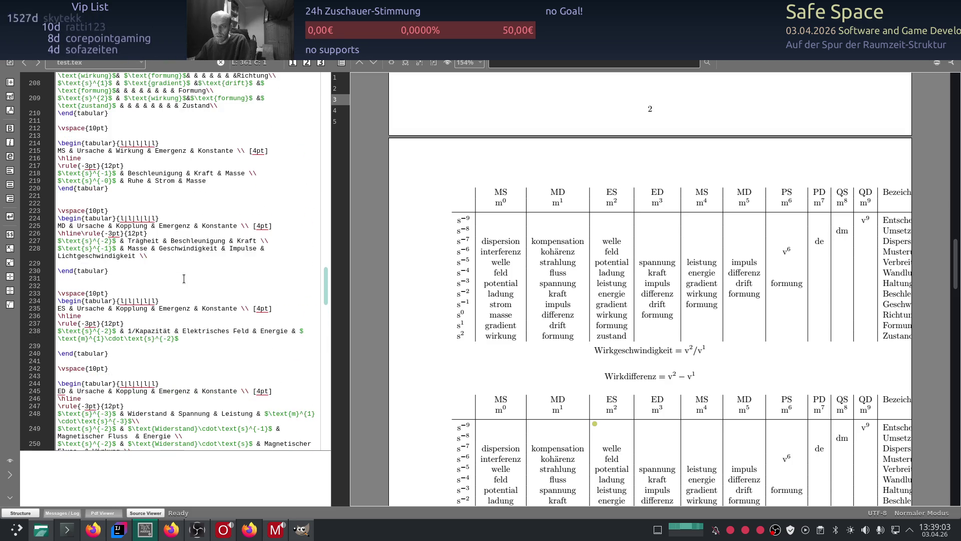
{"action": "scroll", "coordinate": [184, 278], "scroll_direction": "up", "scroll_amount": 5}
{"action": "scroll", "coordinate": [184, 279], "scroll_direction": "up", "scroll_amount": 5}
{"action": "scroll", "coordinate": [184, 278], "scroll_direction": "up", "scroll_amount": 5}
{"action": "scroll", "coordinate": [184, 278], "scroll_direction": "up", "scroll_amount": 5}
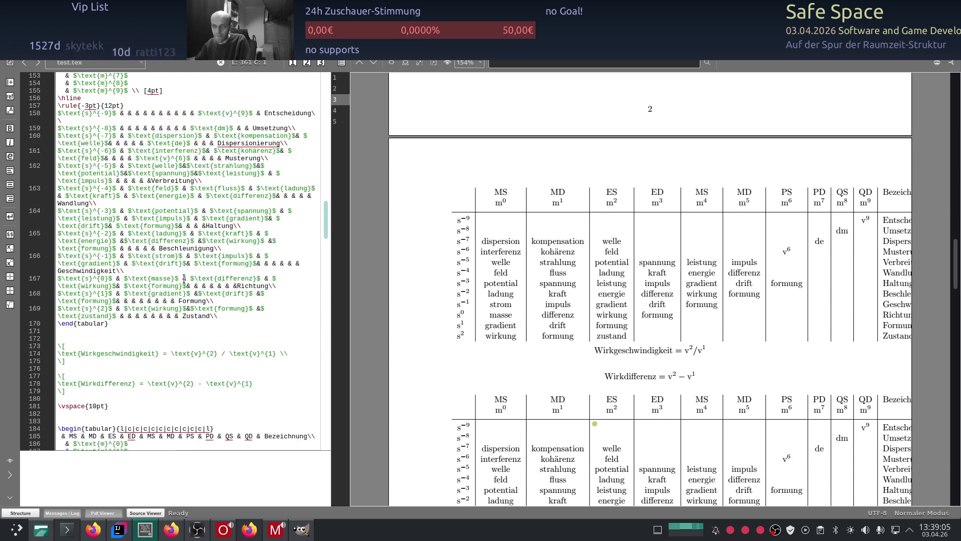
{"action": "scroll", "coordinate": [183, 279], "scroll_direction": "up", "scroll_amount": 4}
{"action": "scroll", "coordinate": [94, 294], "scroll_direction": "up", "scroll_amount": 1}
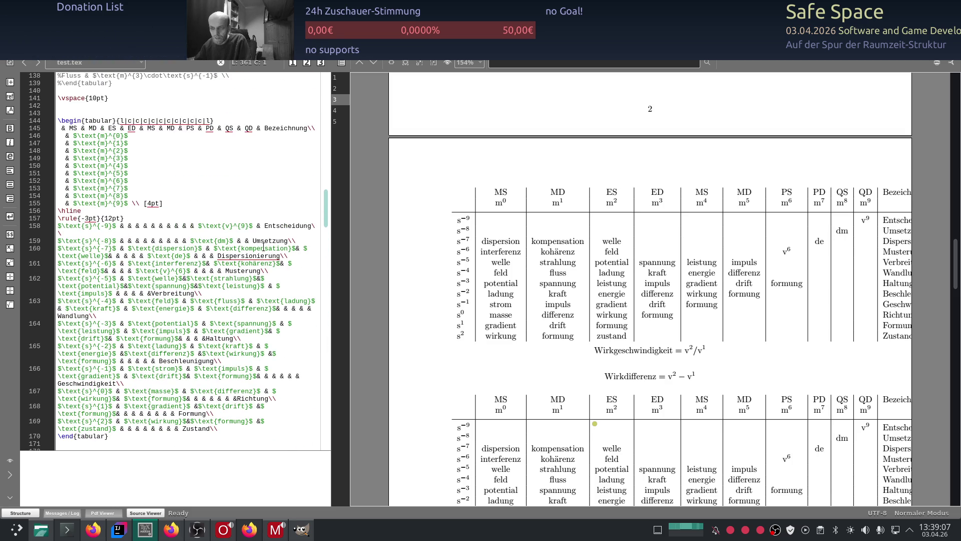
{"action": "scroll", "coordinate": [226, 263], "scroll_direction": "up", "scroll_amount": 3}
{"action": "scroll", "coordinate": [190, 289], "scroll_direction": "up", "scroll_amount": 2}
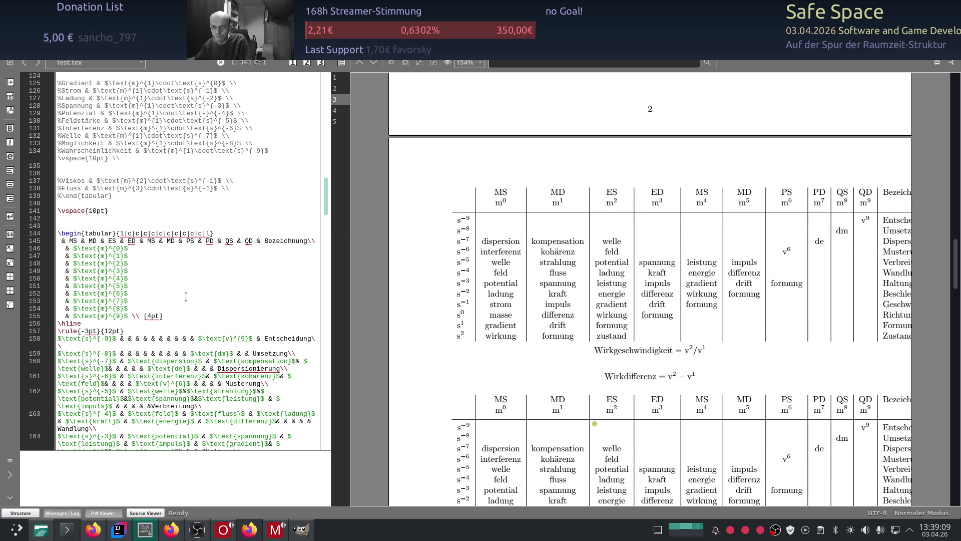
{"action": "scroll", "coordinate": [192, 289], "scroll_direction": "down", "scroll_amount": 4}
{"action": "scroll", "coordinate": [183, 309], "scroll_direction": "down", "scroll_amount": 2}
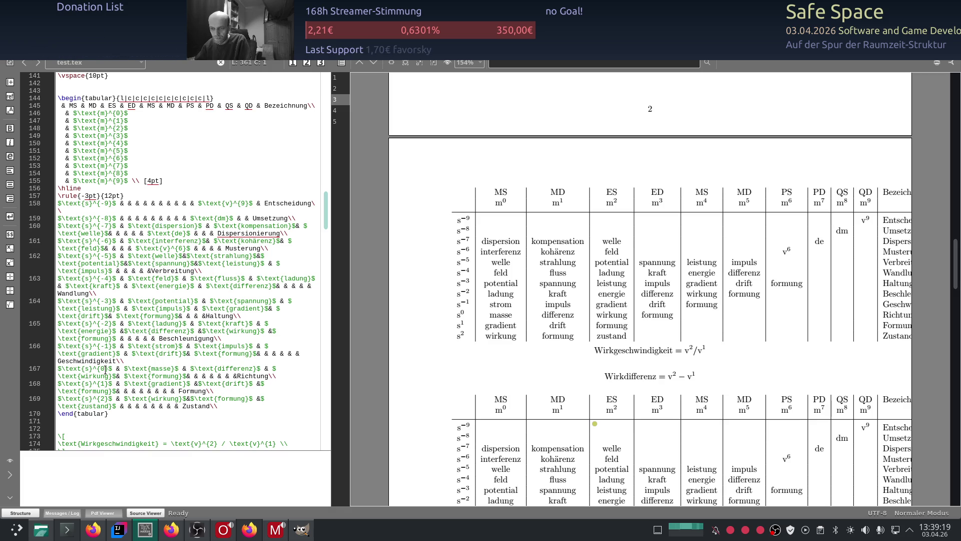
{"action": "scroll", "coordinate": [111, 368], "scroll_direction": "down", "scroll_amount": 1}
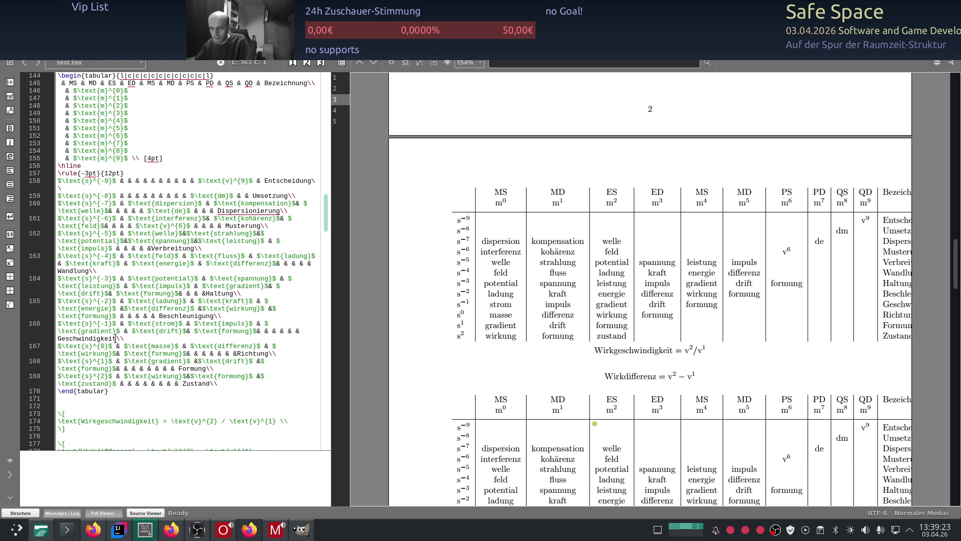
Replace masse with Energie in the s⁰ row on line 167
{"action": "double_click", "coordinate": [160, 346]}
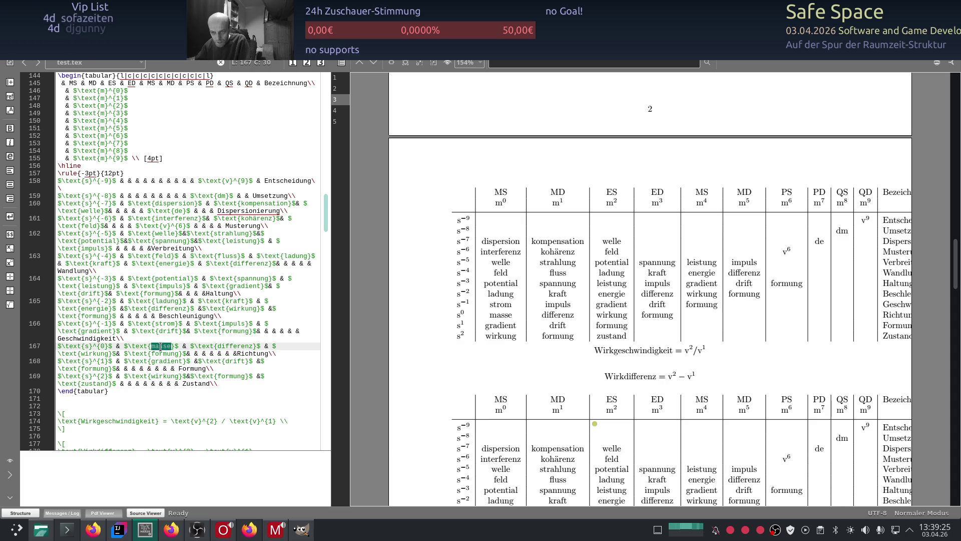
{"action": "double_click", "coordinate": [218, 346]}
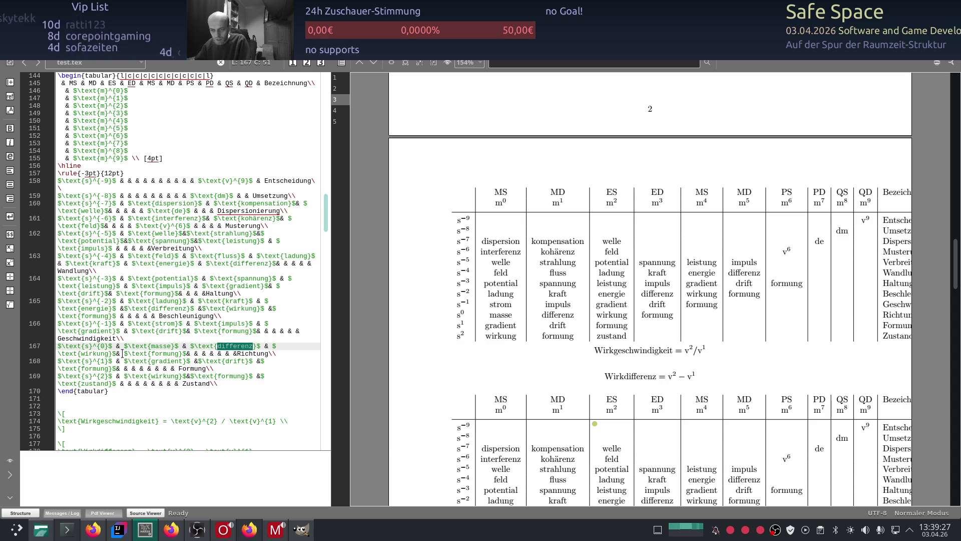
{"action": "double_click", "coordinate": [160, 347]}
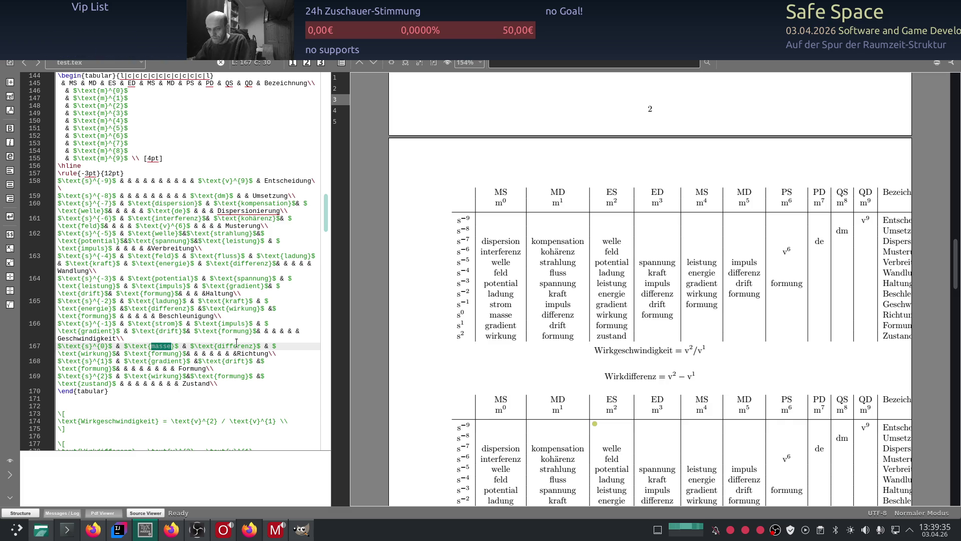
{"action": "type", "text": "Energie"}
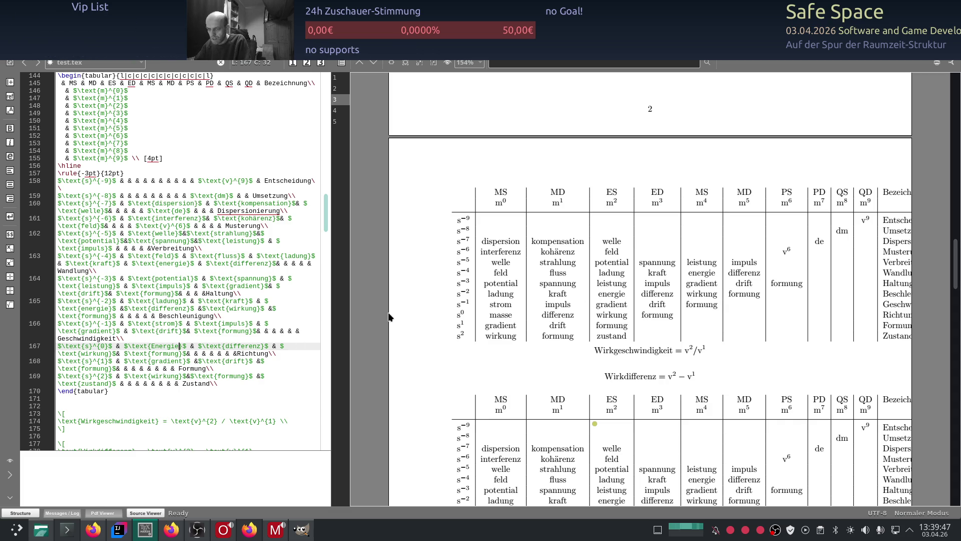
{"action": "left_click", "coordinate": [208, 338]}
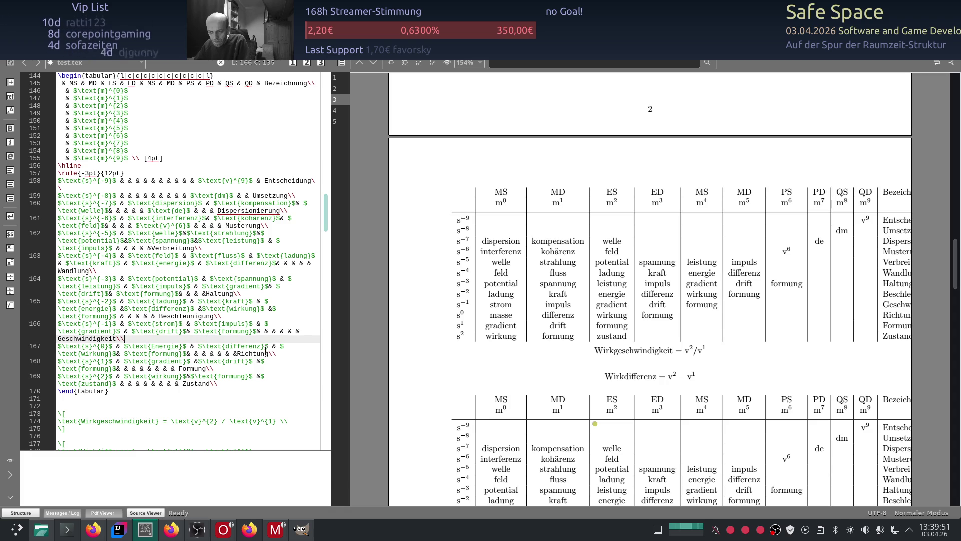
Delete the differenz, wirkung and formung cells from the Energie row, then jump to the Energie entry at line 361
{"action": "left_click_drag", "start_coordinate": [269, 346], "coordinate": [198, 347]}
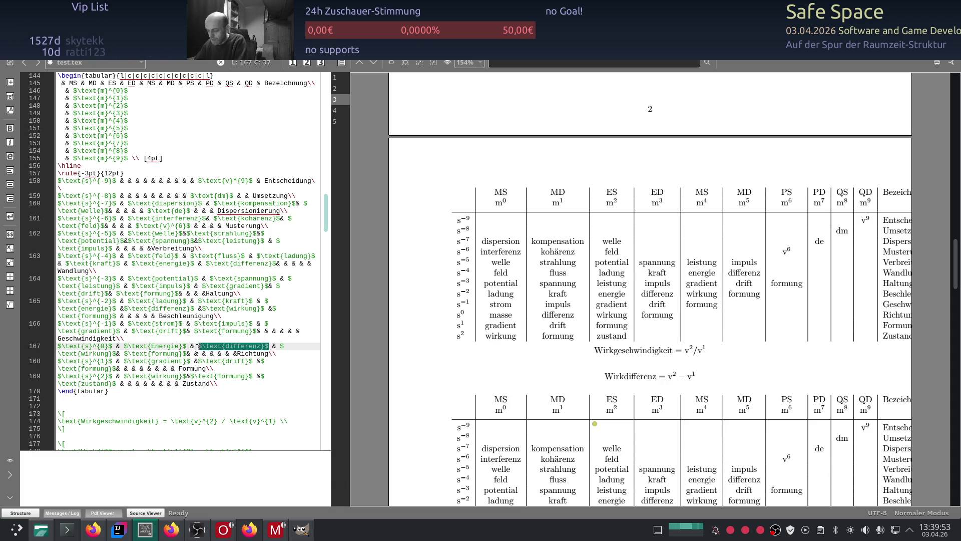
{"action": "key", "text": "Delete"}
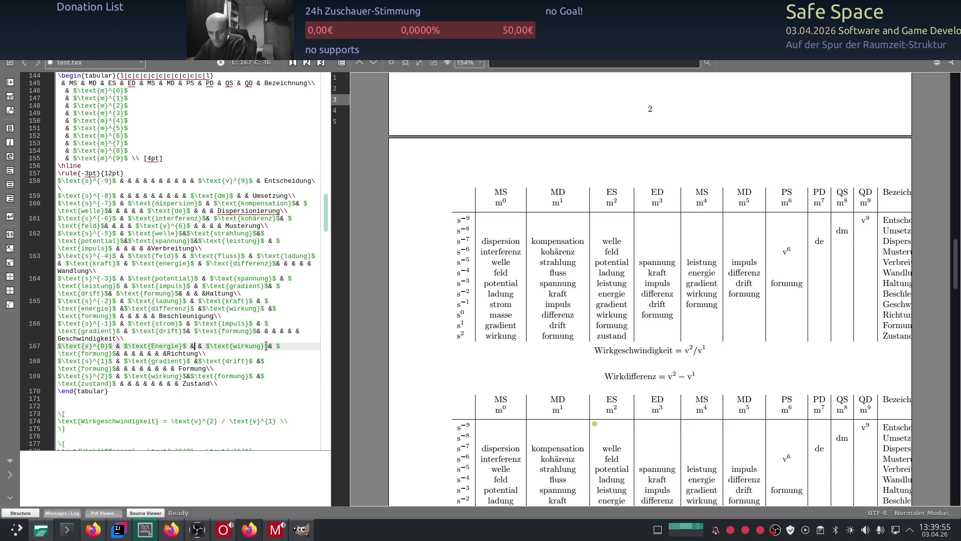
{"action": "left_click_drag", "start_coordinate": [268, 347], "coordinate": [217, 347]}
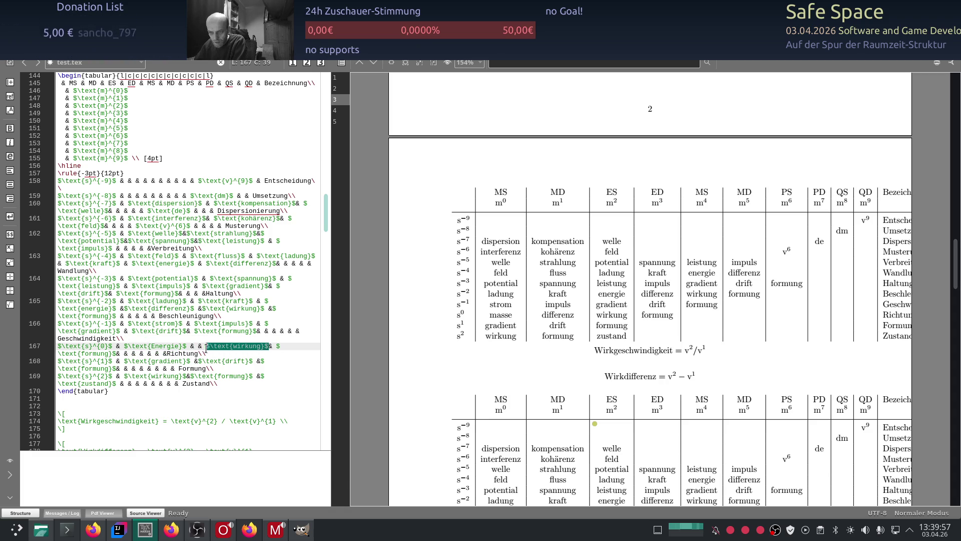
{"action": "key", "text": "Delete"}
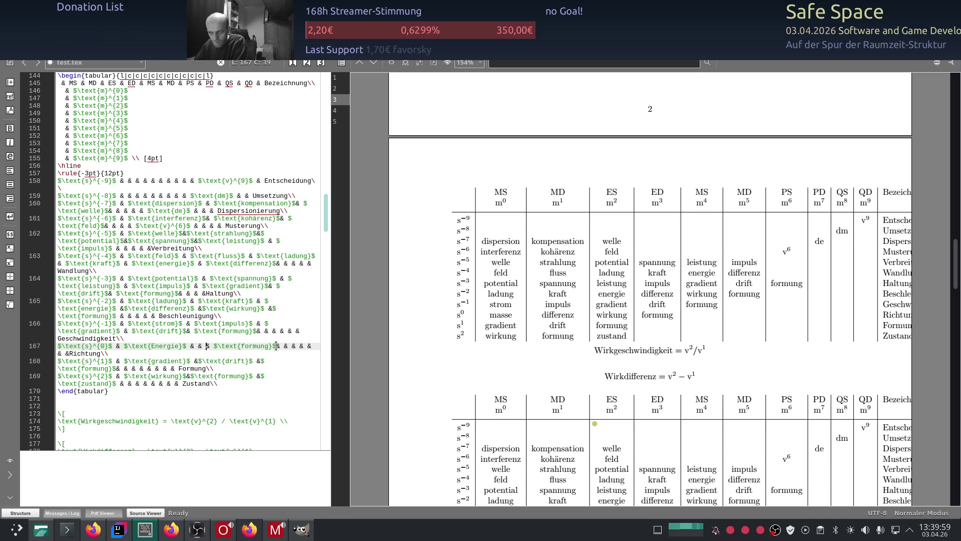
{"action": "key", "text": "Delete"}
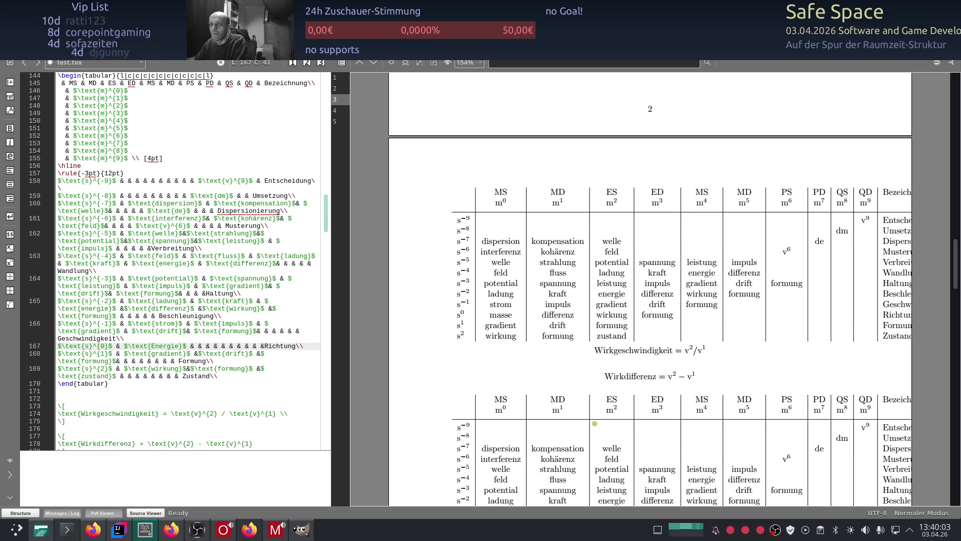
{"action": "key", "text": "ctrl+z"}
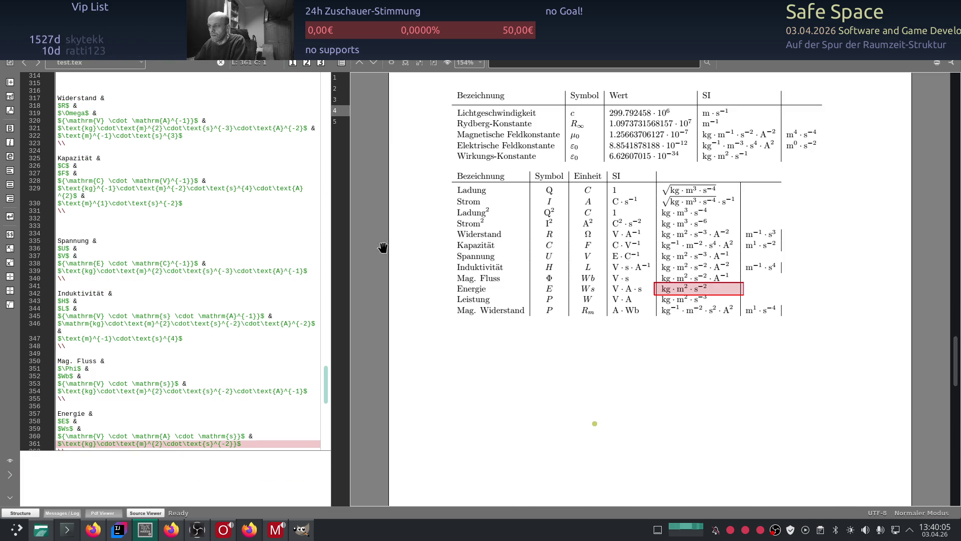
{"action": "scroll", "coordinate": [423, 308], "scroll_direction": "down", "scroll_amount": 10}
{"action": "scroll", "coordinate": [420, 306], "scroll_direction": "down", "scroll_amount": 10}
{"action": "scroll", "coordinate": [422, 305], "scroll_direction": "down", "scroll_amount": 10}
{"action": "scroll", "coordinate": [422, 305], "scroll_direction": "down", "scroll_amount": 10}
{"action": "scroll", "coordinate": [423, 305], "scroll_direction": "up", "scroll_amount": 3}
{"action": "scroll", "coordinate": [422, 306], "scroll_direction": "down", "scroll_amount": 3}
{"action": "scroll", "coordinate": [424, 304], "scroll_direction": "up", "scroll_amount": 10}
{"action": "scroll", "coordinate": [428, 306], "scroll_direction": "up", "scroll_amount": 10}
{"action": "scroll", "coordinate": [432, 308], "scroll_direction": "down", "scroll_amount": 2}
{"action": "scroll", "coordinate": [444, 309], "scroll_direction": "down", "scroll_amount": 1}
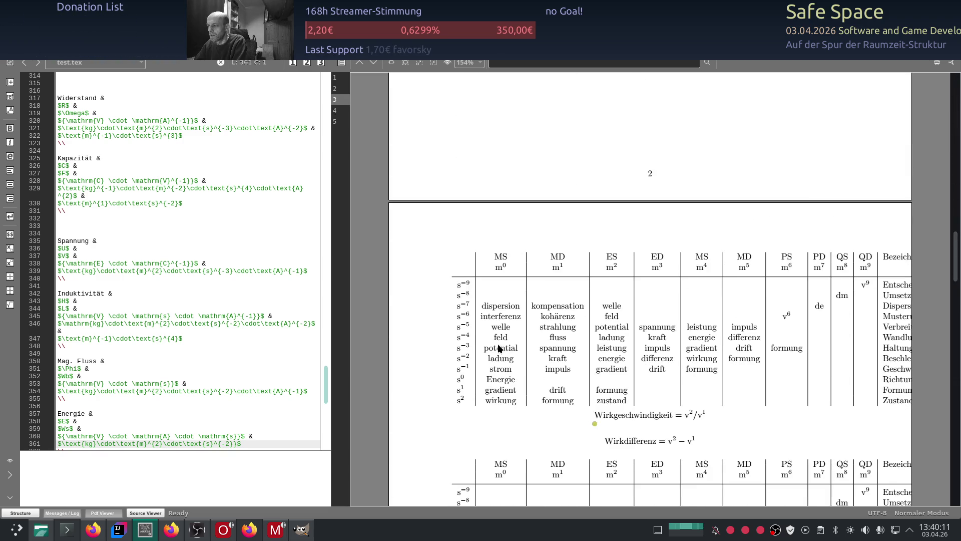
{"action": "scroll", "coordinate": [525, 321], "scroll_direction": "down", "scroll_amount": 1}
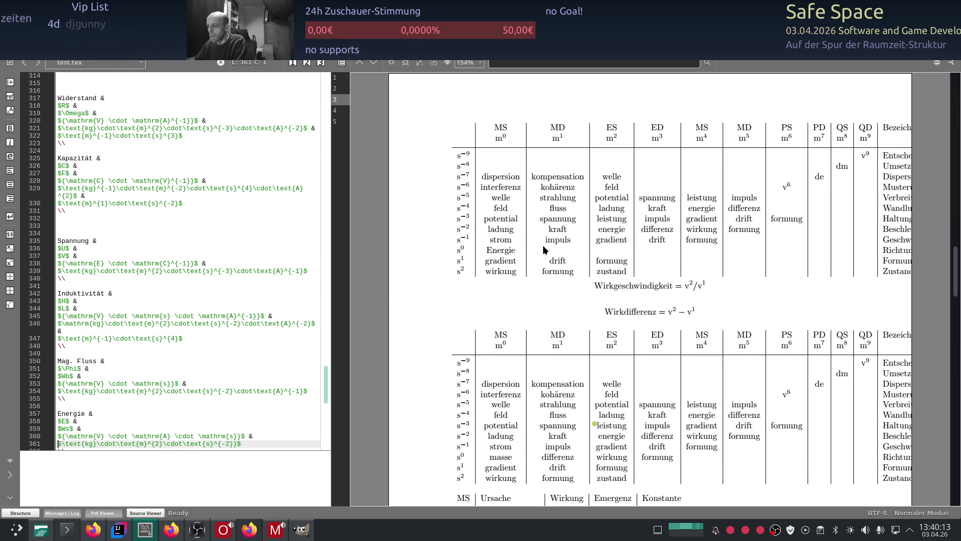
{"action": "scroll", "coordinate": [132, 307], "scroll_direction": "up", "scroll_amount": 5}
{"action": "scroll", "coordinate": [132, 309], "scroll_direction": "up", "scroll_amount": 5}
{"action": "scroll", "coordinate": [132, 309], "scroll_direction": "up", "scroll_amount": 4}
{"action": "scroll", "coordinate": [135, 309], "scroll_direction": "up", "scroll_amount": 4}
{"action": "scroll", "coordinate": [139, 312], "scroll_direction": "up", "scroll_amount": 4}
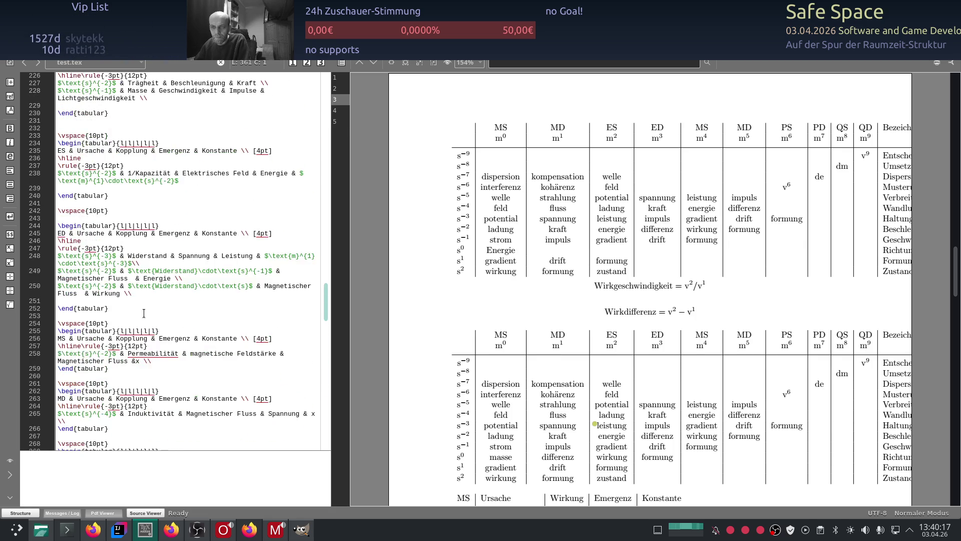
{"action": "scroll", "coordinate": [147, 313], "scroll_direction": "up", "scroll_amount": 4}
{"action": "scroll", "coordinate": [147, 313], "scroll_direction": "up", "scroll_amount": 5}
{"action": "scroll", "coordinate": [147, 317], "scroll_direction": "up", "scroll_amount": 5}
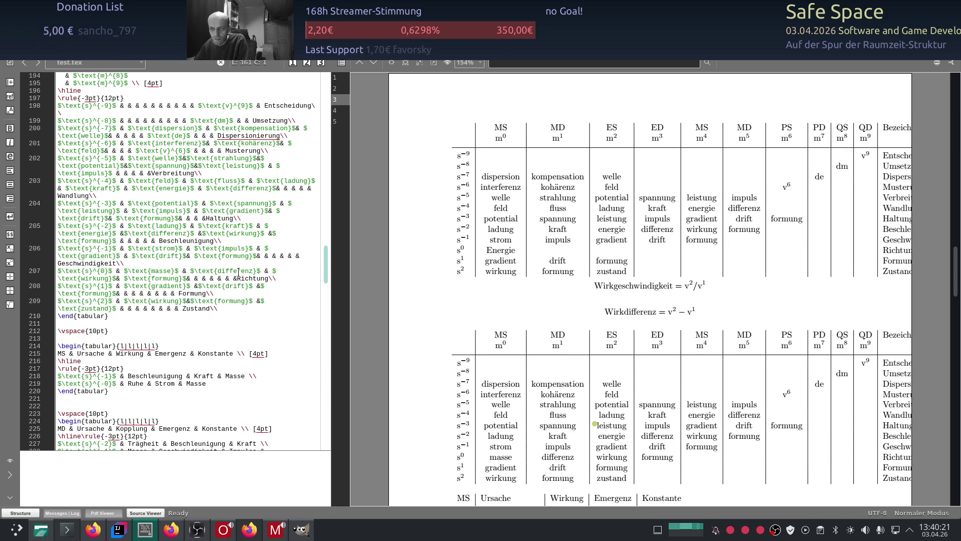
{"action": "scroll", "coordinate": [237, 272], "scroll_direction": "up", "scroll_amount": 4}
{"action": "scroll", "coordinate": [221, 288], "scroll_direction": "up", "scroll_amount": 4}
{"action": "scroll", "coordinate": [205, 303], "scroll_direction": "up", "scroll_amount": 4}
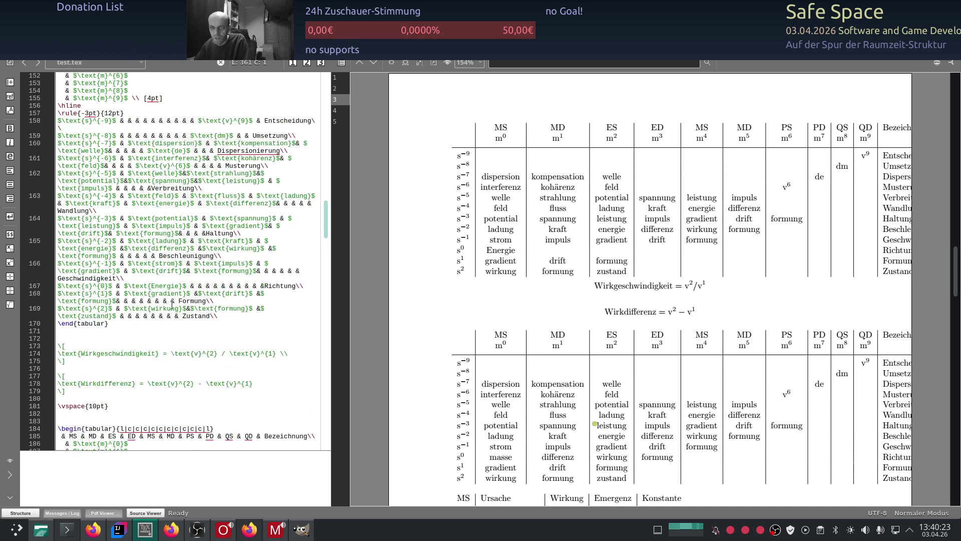
{"action": "scroll", "coordinate": [189, 319], "scroll_direction": "up", "scroll_amount": 4}
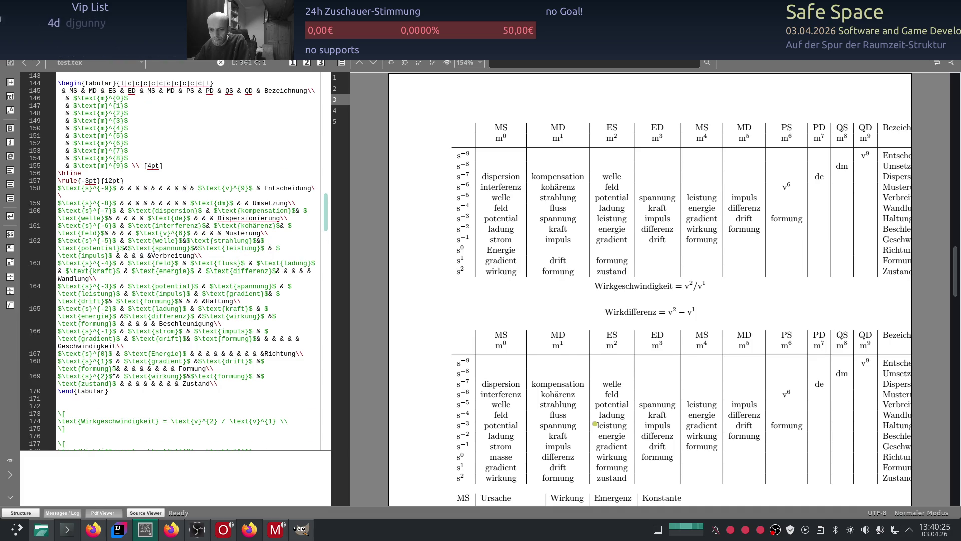
Place the cursor in the Richtung cell of the Energie row on line 167
{"action": "left_click", "coordinate": [284, 355]}
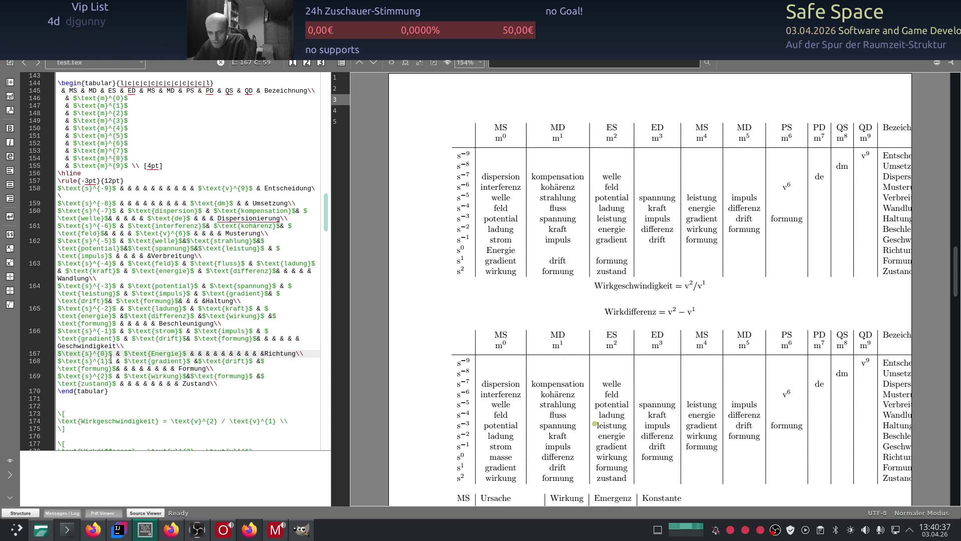
{"action": "double_click", "coordinate": [156, 331]}
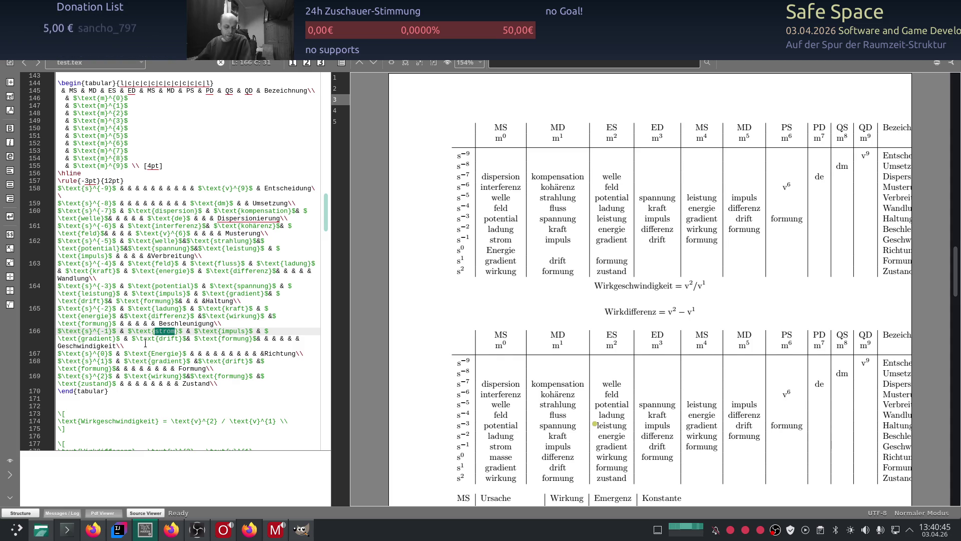
{"action": "scroll", "coordinate": [441, 290], "scroll_direction": "up", "scroll_amount": 3}
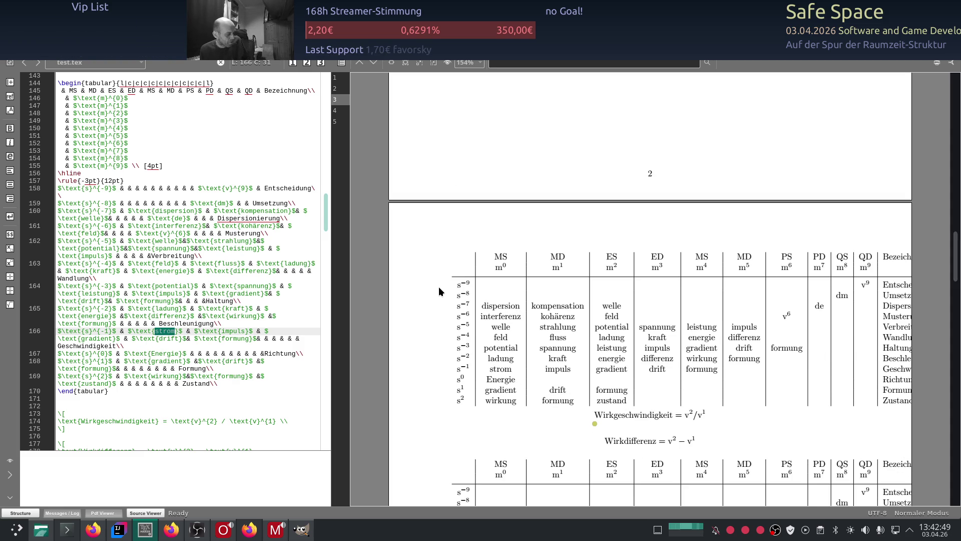
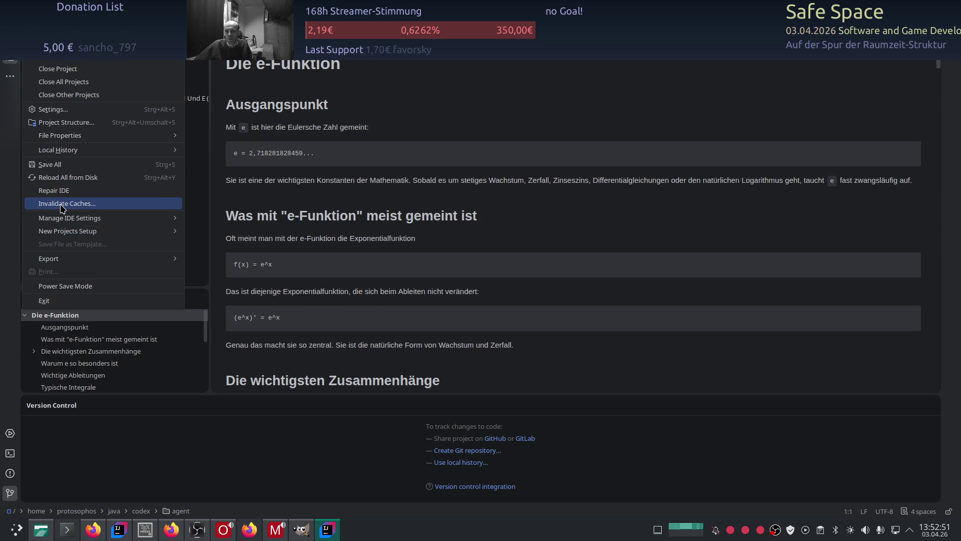
Choose Just Restart from the Invalidate Caches dialog to restart the IDE without clearing caches
{"action": "left_click", "coordinate": [62, 204]}
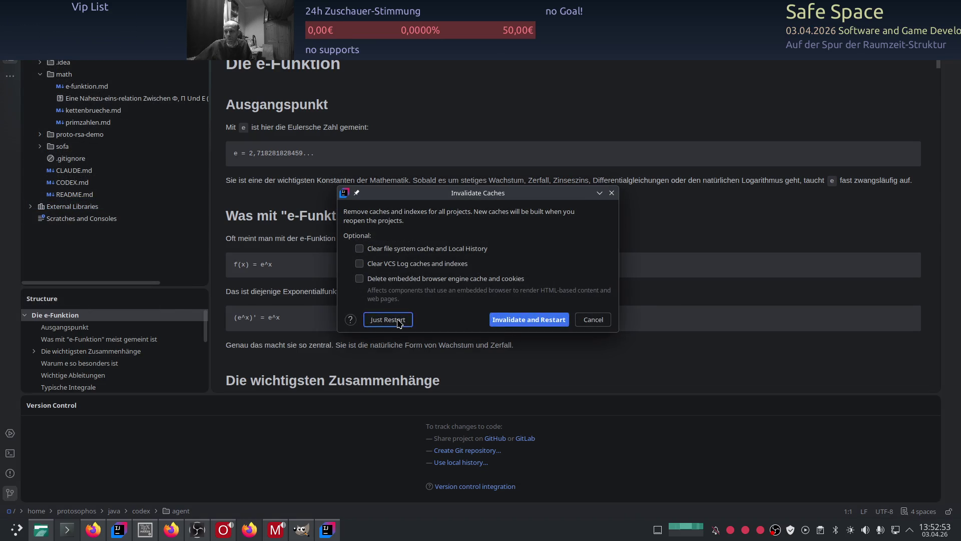
{"action": "left_click", "coordinate": [410, 318]}
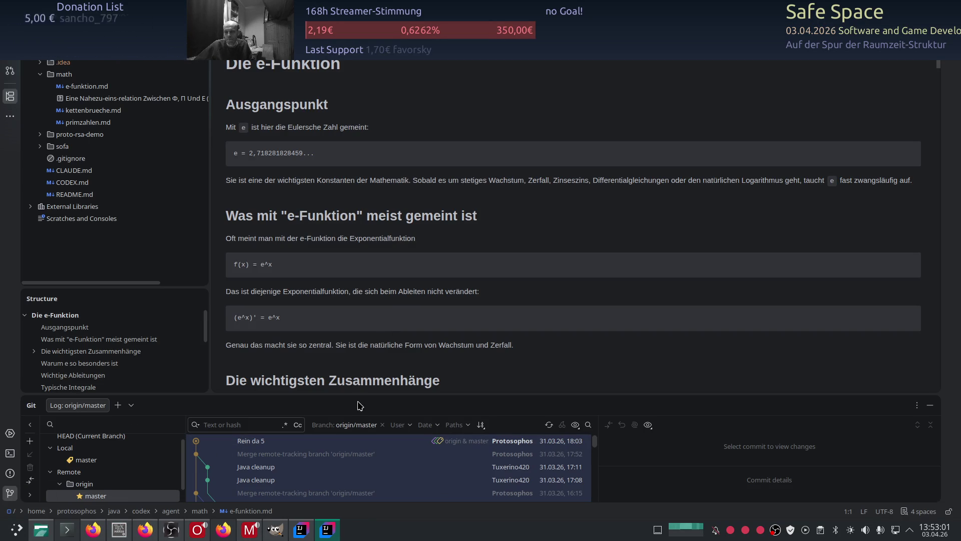
Enlarge the Git log and review the 17:52 and 16:15 merge commits
{"action": "left_click_drag", "start_coordinate": [358, 406], "coordinate": [358, 293]}
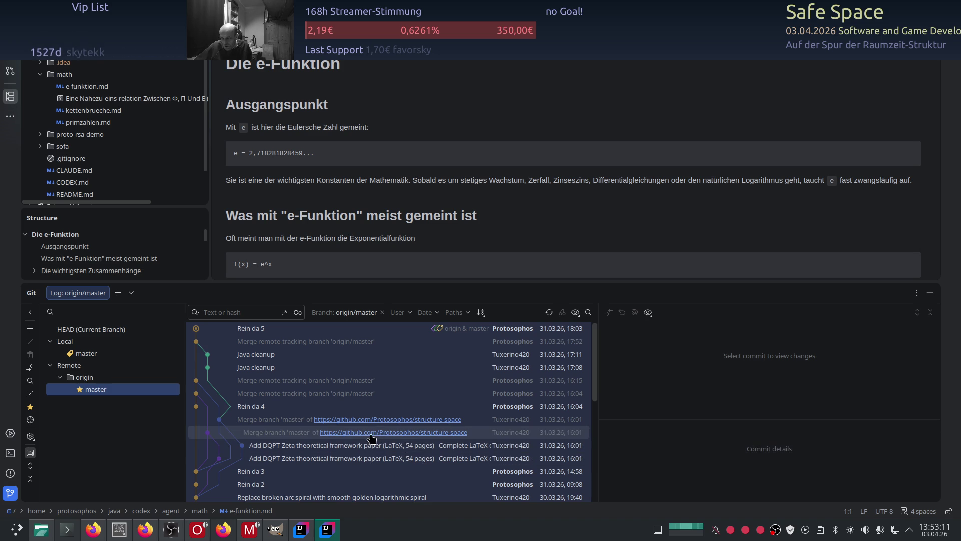
{"action": "scroll", "coordinate": [360, 420], "scroll_direction": "down", "scroll_amount": 1}
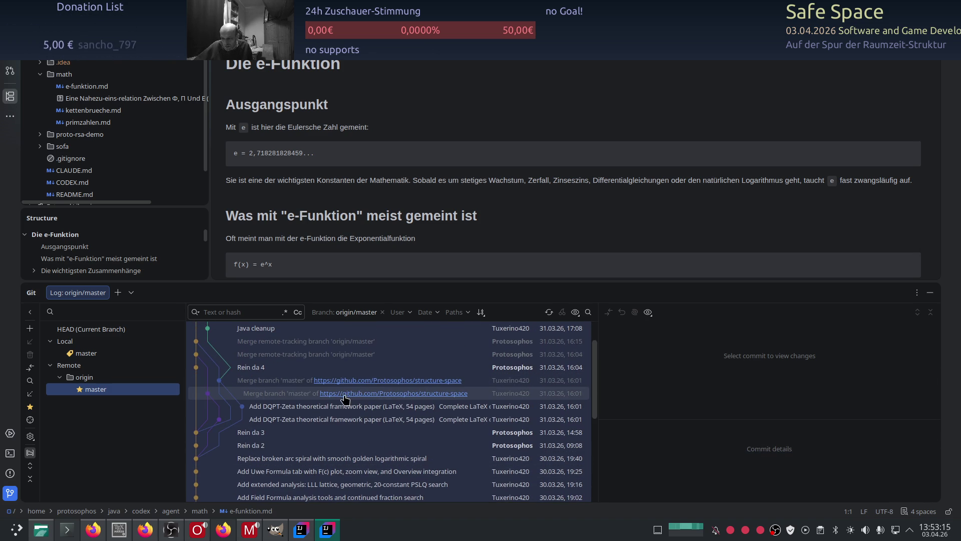
{"action": "scroll", "coordinate": [330, 436], "scroll_direction": "up", "scroll_amount": 1}
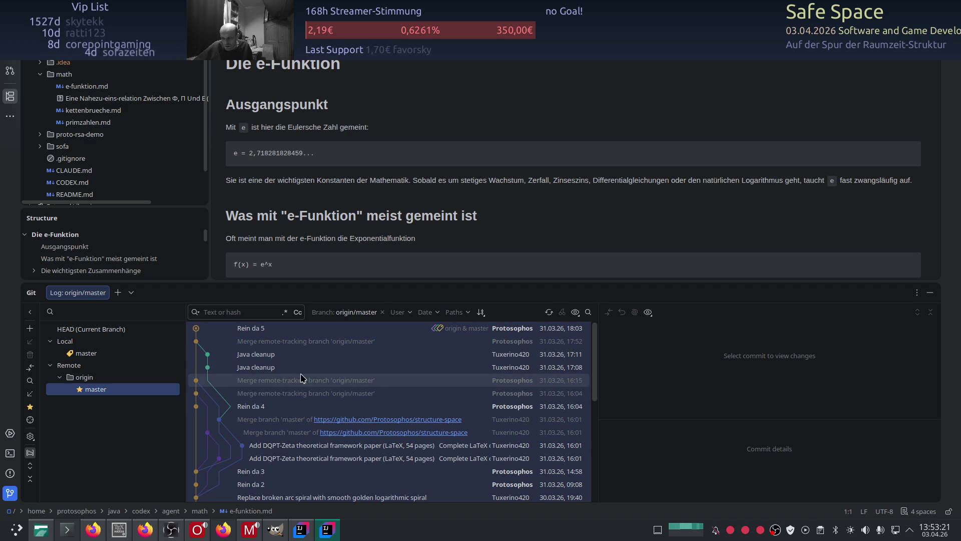
{"action": "left_click", "coordinate": [285, 342]}
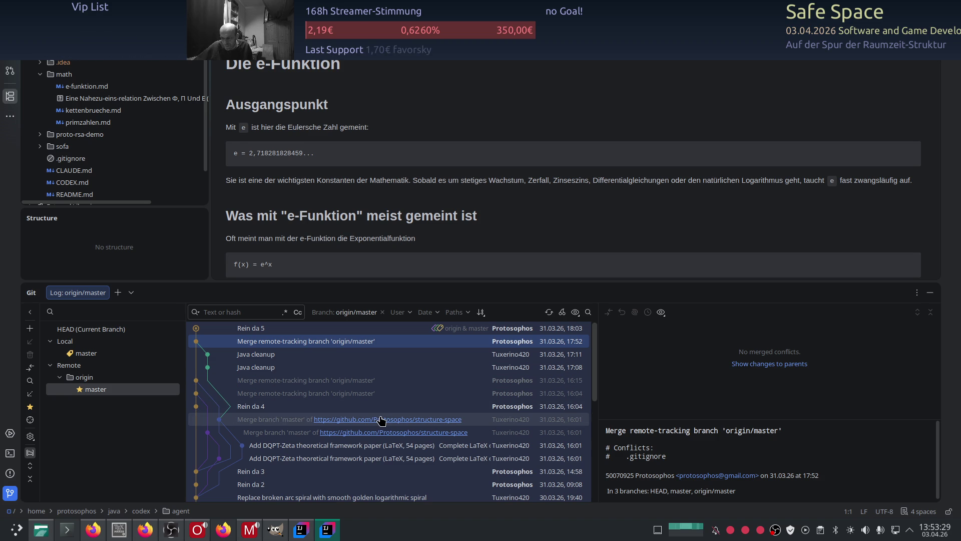
{"action": "left_click", "coordinate": [348, 380]}
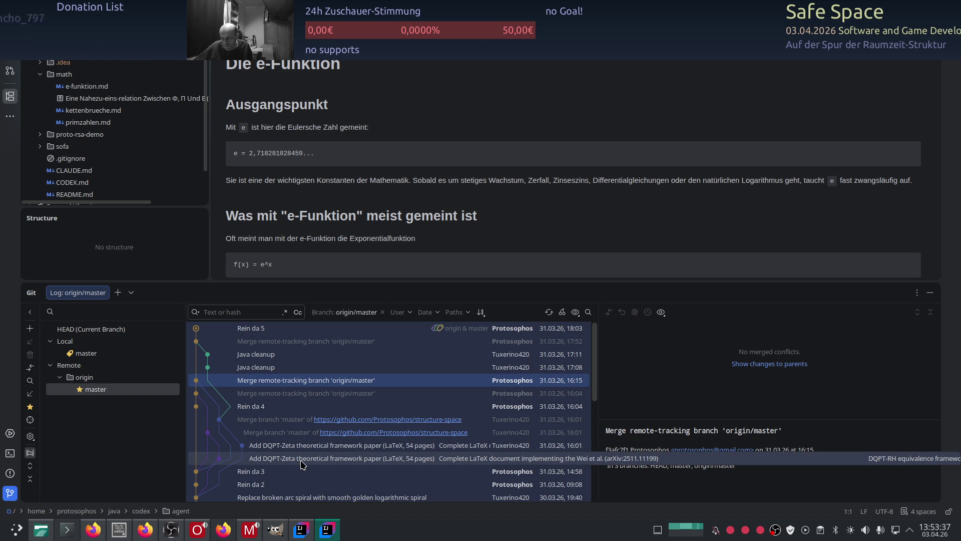
{"action": "scroll", "coordinate": [299, 467], "scroll_direction": "down", "scroll_amount": 2}
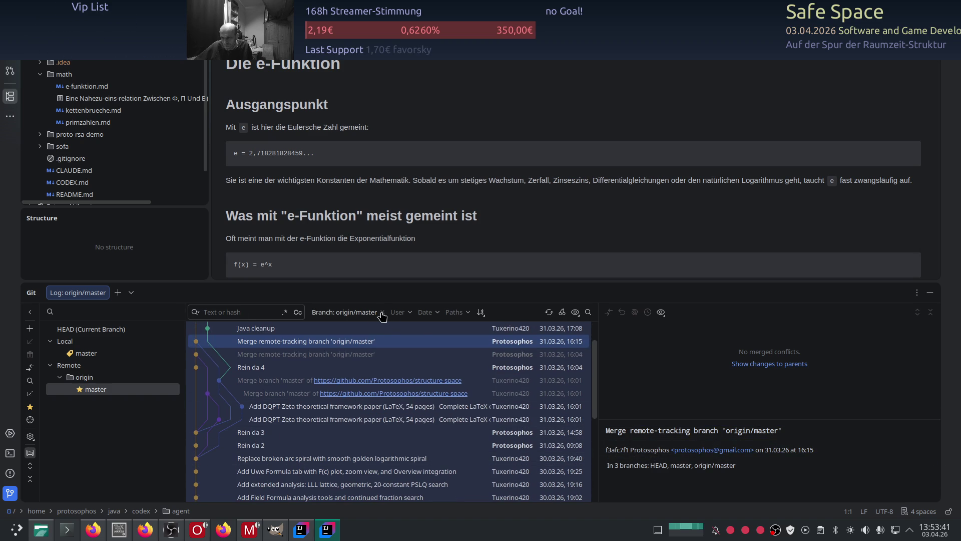
{"action": "scroll", "coordinate": [390, 406], "scroll_direction": "up", "scroll_amount": 2}
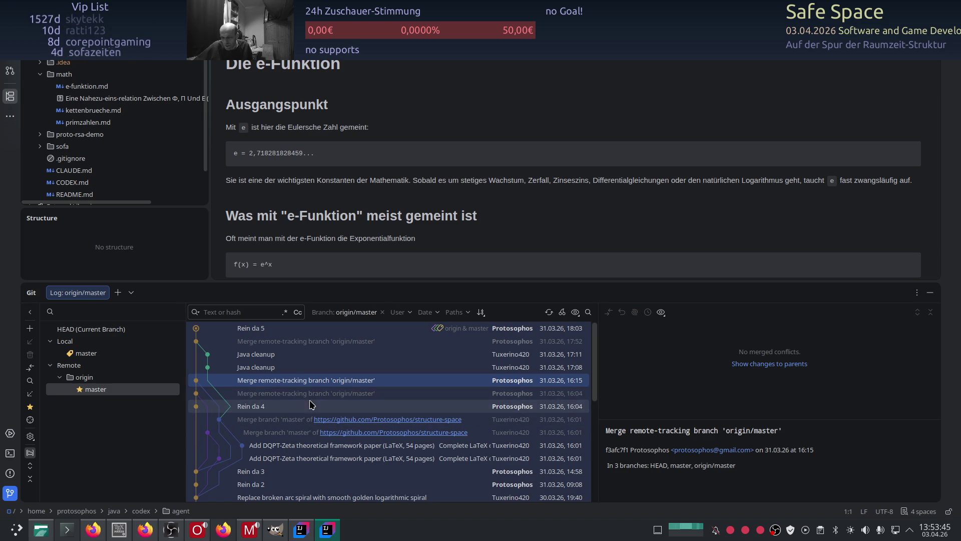
Inspect the Java cleanup, merge and 'Rein da 5' commits, then close the codex project window
{"action": "left_click", "coordinate": [251, 368]}
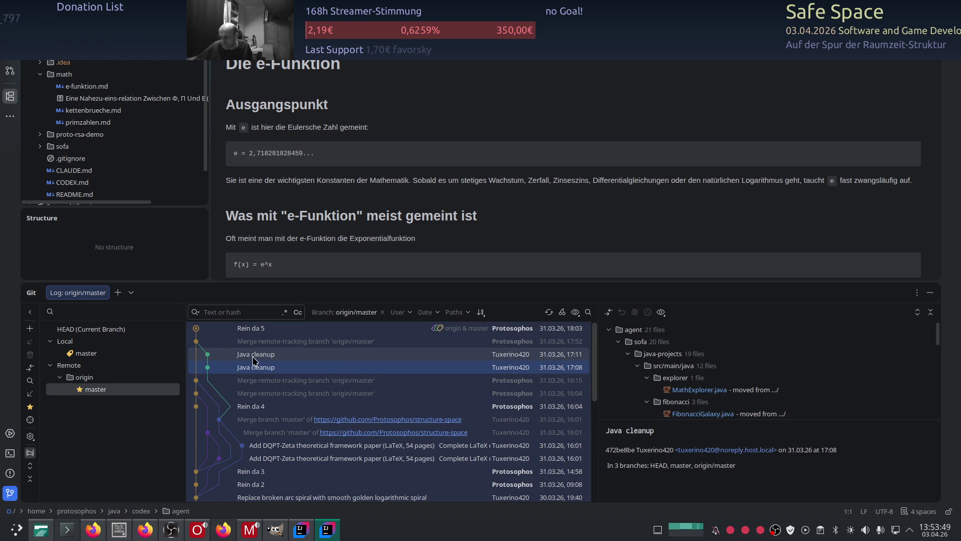
{"action": "left_click", "coordinate": [254, 355]}
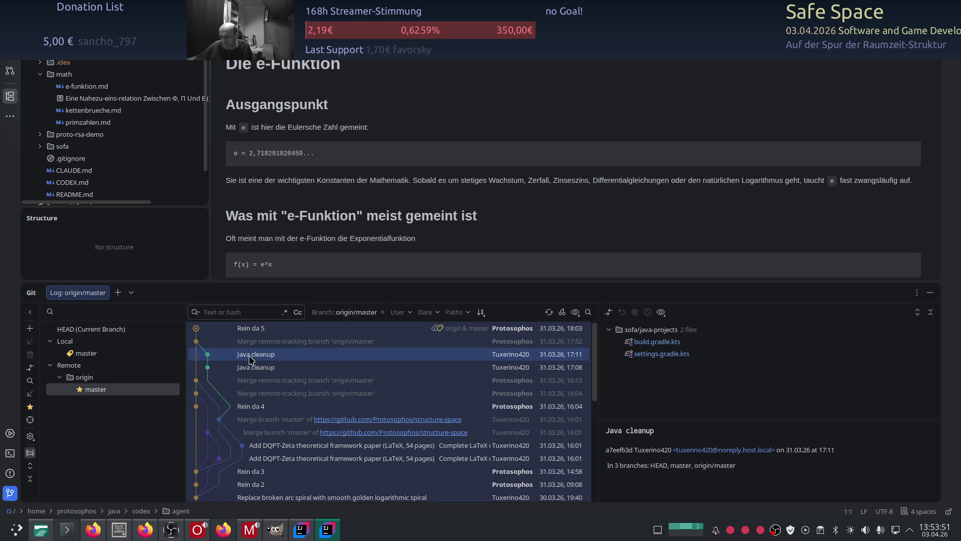
{"action": "left_click", "coordinate": [251, 344]}
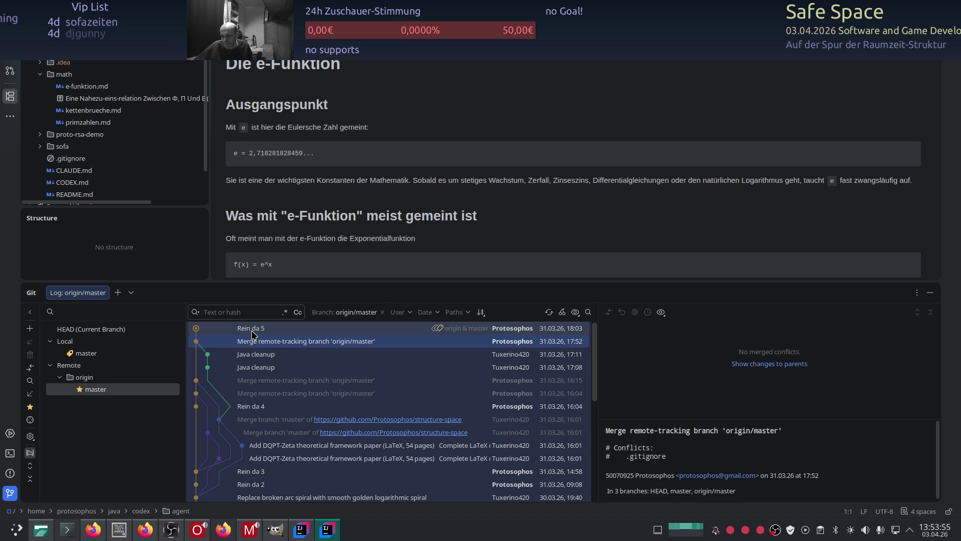
{"action": "left_click", "coordinate": [252, 330]}
{"action": "scroll", "coordinate": [256, 382], "scroll_direction": "down", "scroll_amount": 3}
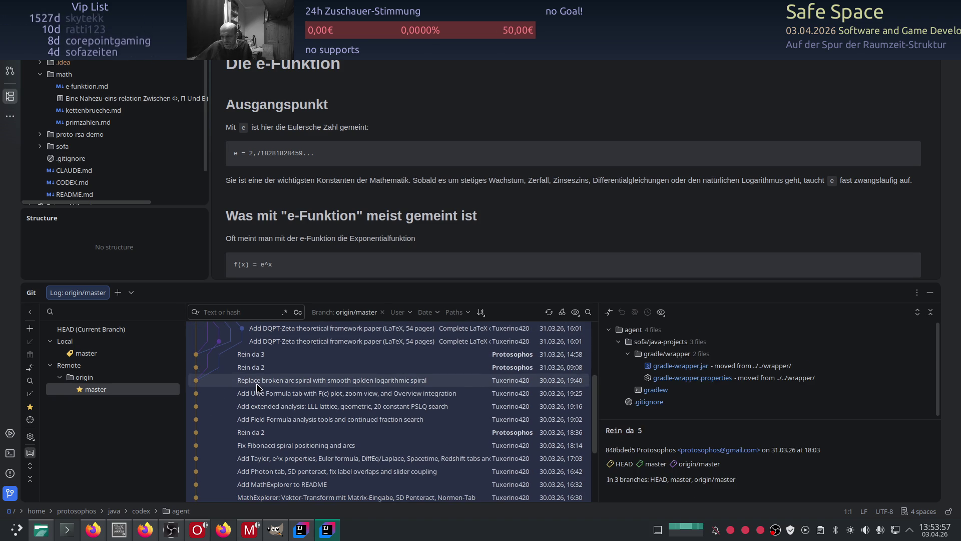
{"action": "scroll", "coordinate": [256, 383], "scroll_direction": "down", "scroll_amount": 3}
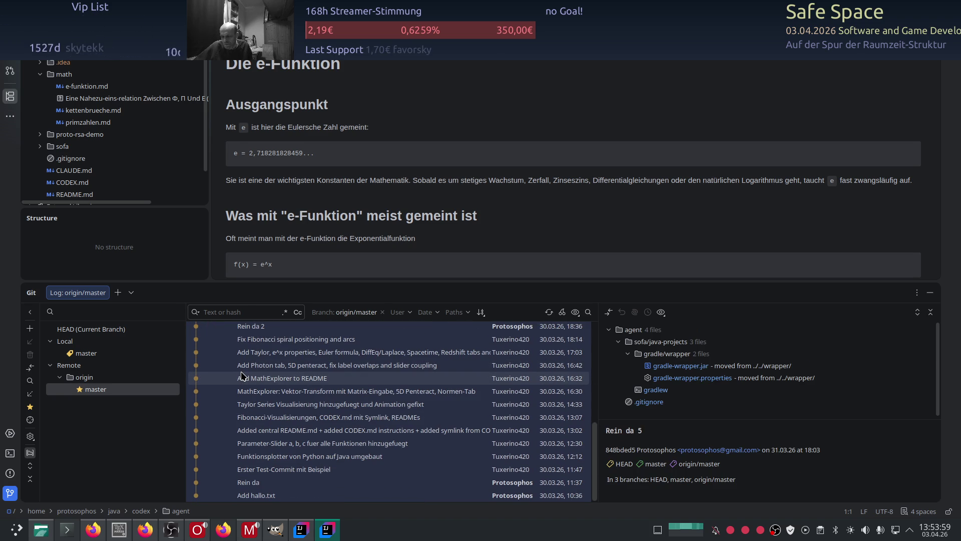
{"action": "scroll", "coordinate": [241, 376], "scroll_direction": "up", "scroll_amount": 3}
{"action": "scroll", "coordinate": [241, 376], "scroll_direction": "up", "scroll_amount": 3}
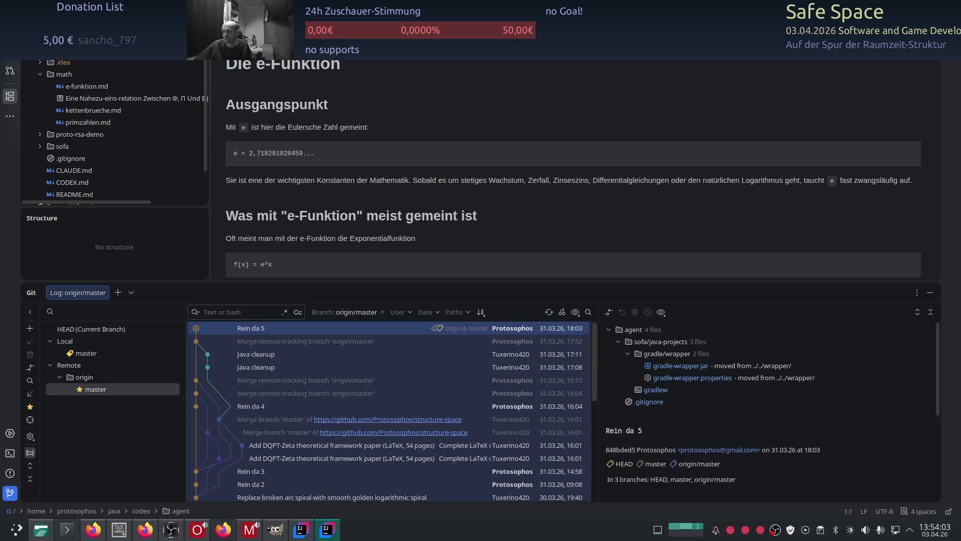
{"action": "key", "text": "alt+F4"}
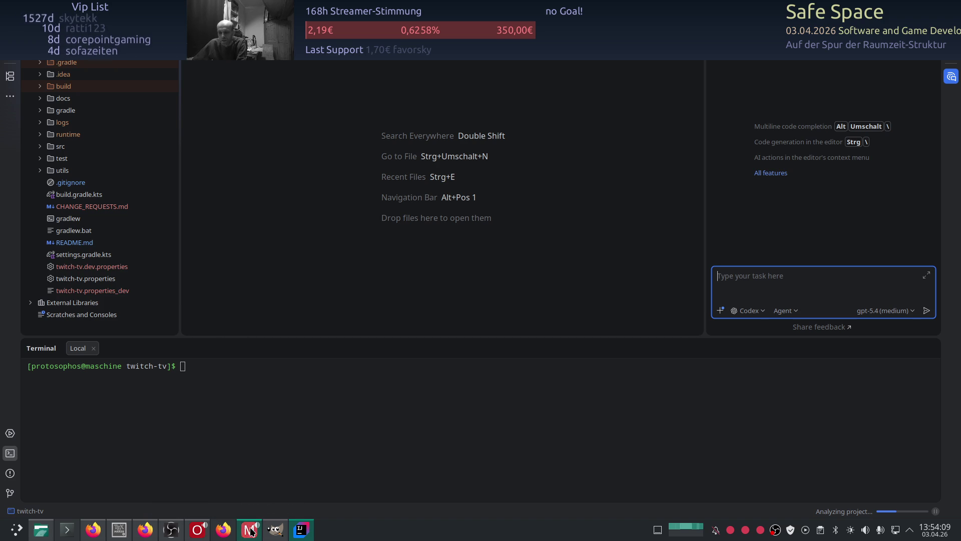
Run ./gradlew run in the twitch-tv terminal and switch to the broadcast console in Firefox
{"action": "left_click", "coordinate": [300, 529]}
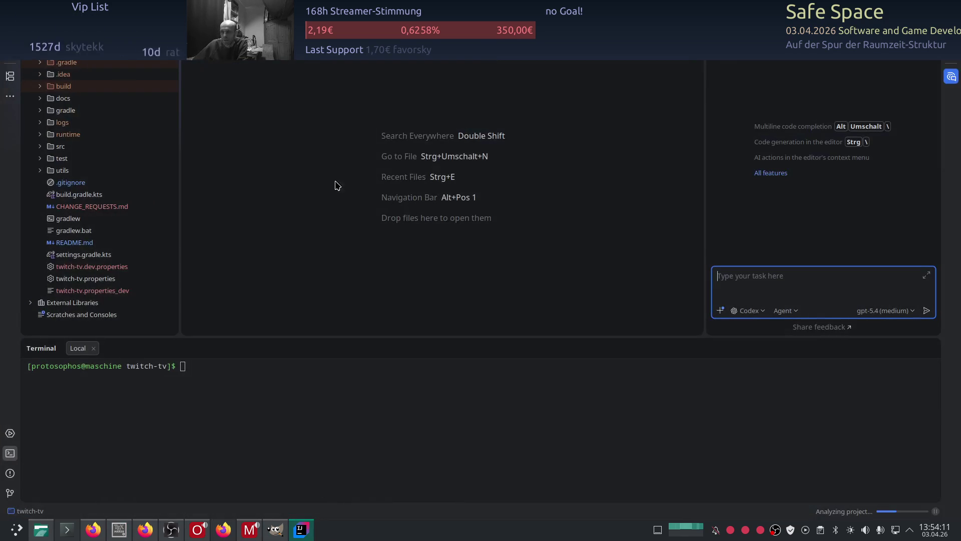
{"action": "left_click", "coordinate": [197, 439]}
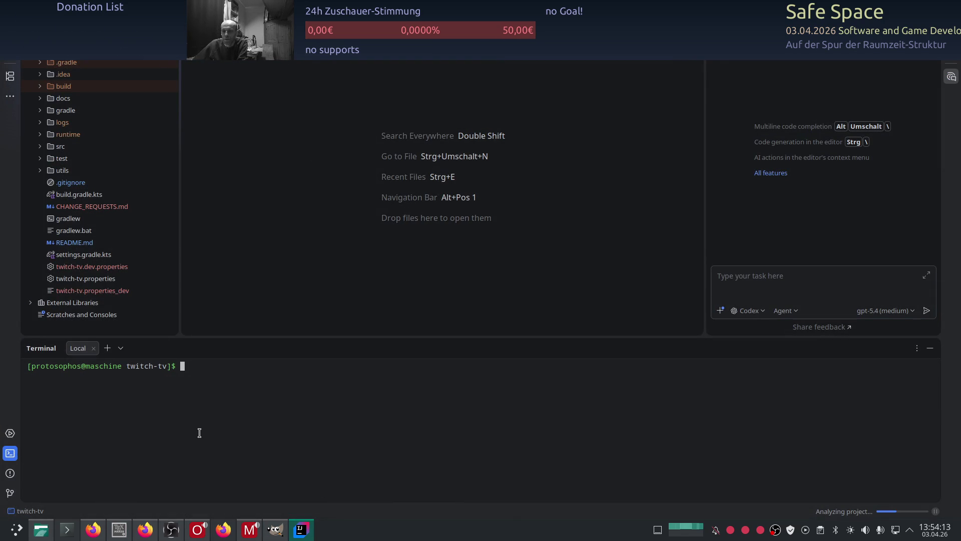
{"action": "type", "text": "./gradlew run"}
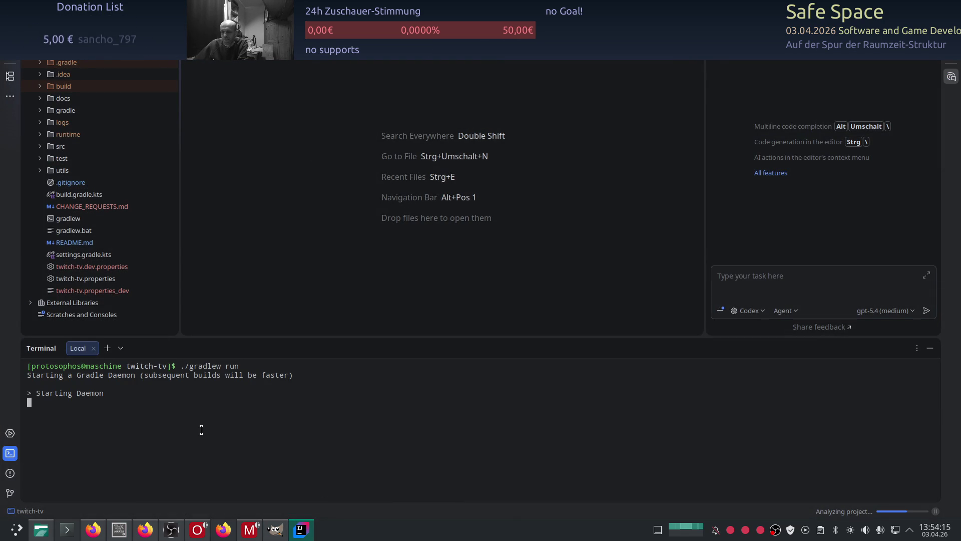
{"action": "left_click", "coordinate": [152, 532]}
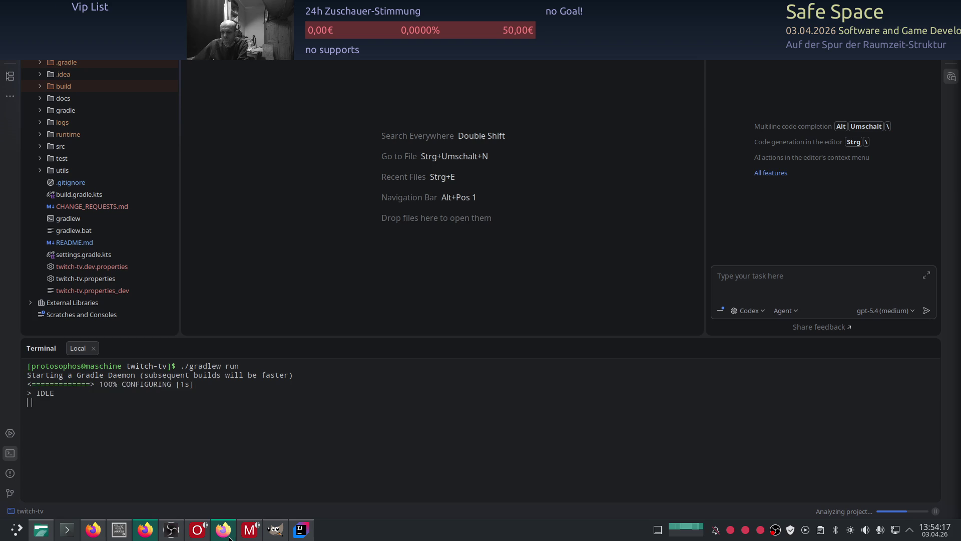
{"action": "key", "text": "ctrl+Tab"}
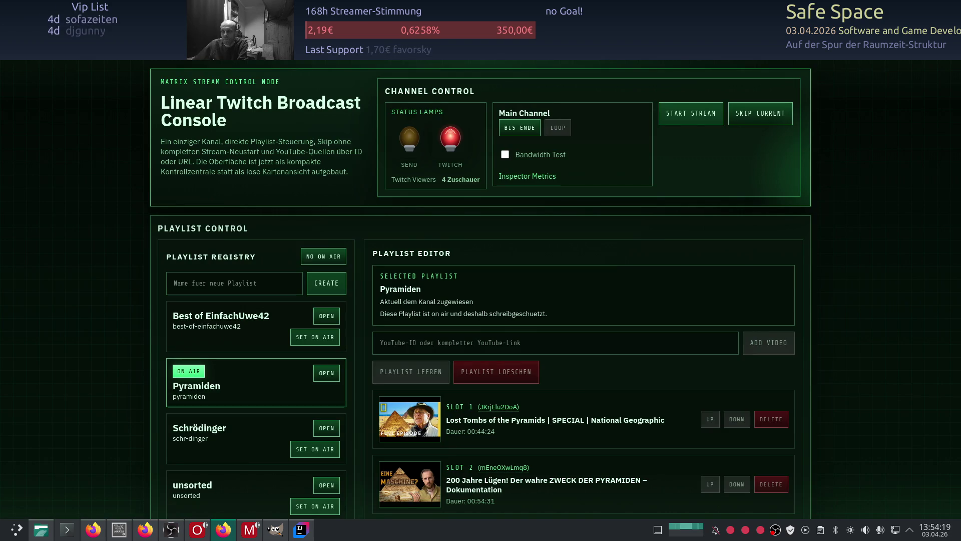
Reload the broadcast console and start the stream from Channel Control
{"action": "key", "text": "F5"}
{"action": "key", "text": "F5"}
{"action": "key", "text": "F5"}
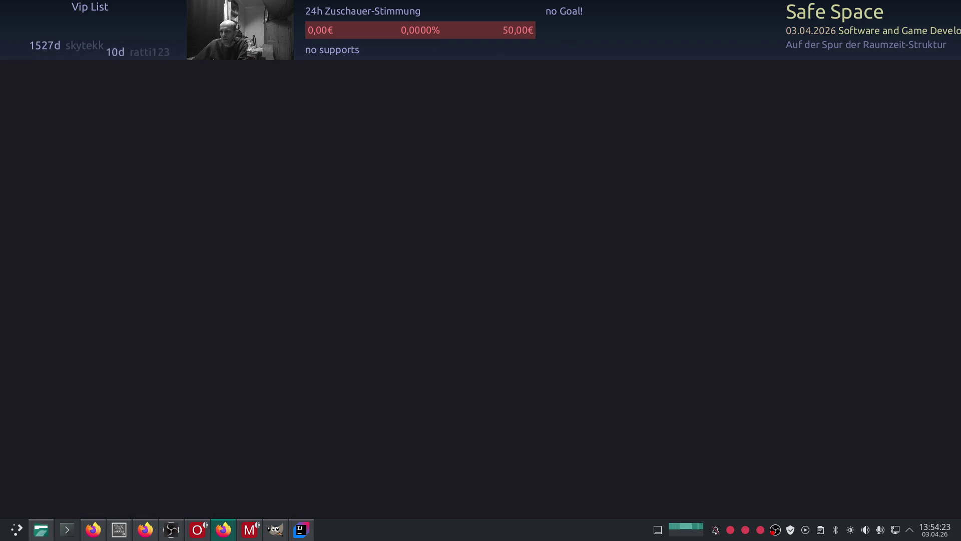
{"action": "key", "text": "F5"}
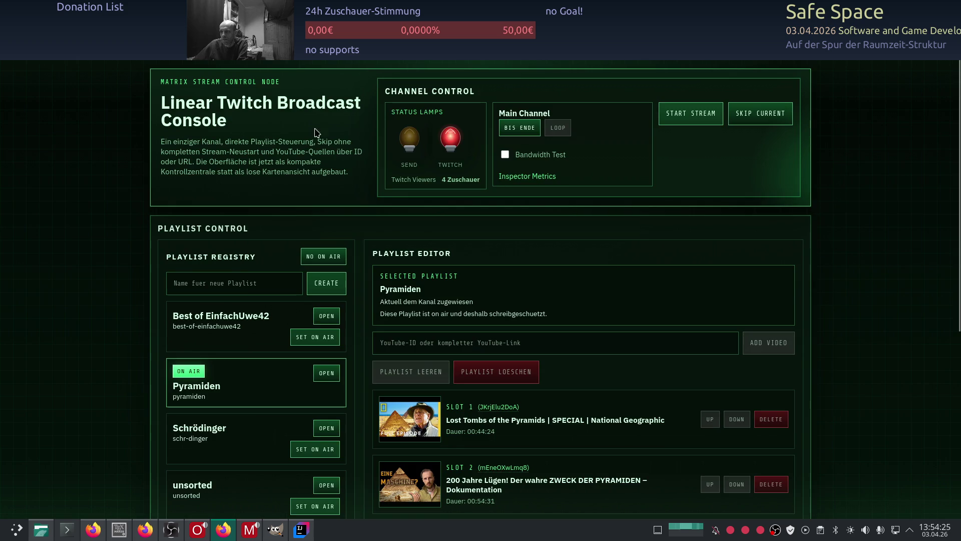
{"action": "left_click", "coordinate": [687, 116]}
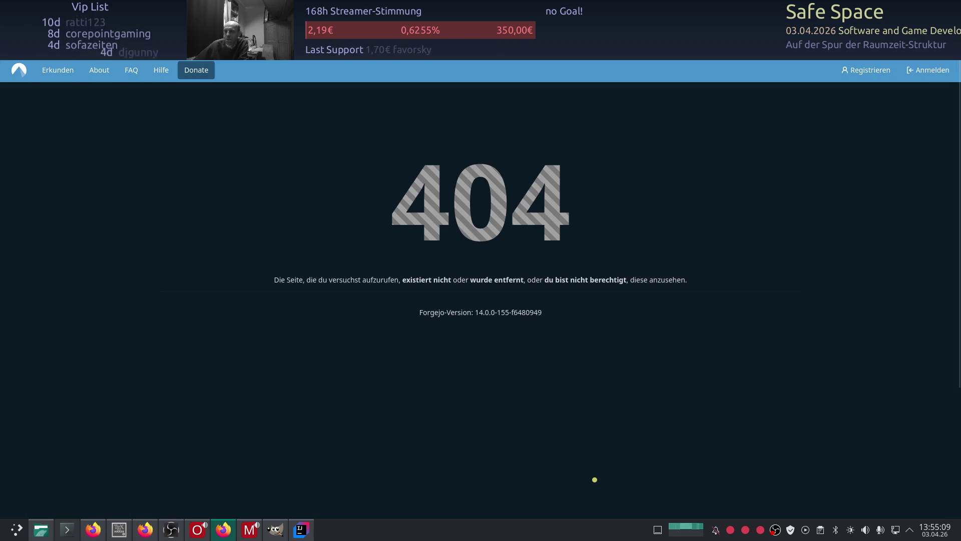
Switch from the Forgejo 404 tab to the ChatGPT Raum-Zeit-Matrix conversation
{"action": "key", "text": "alt+Tab"}
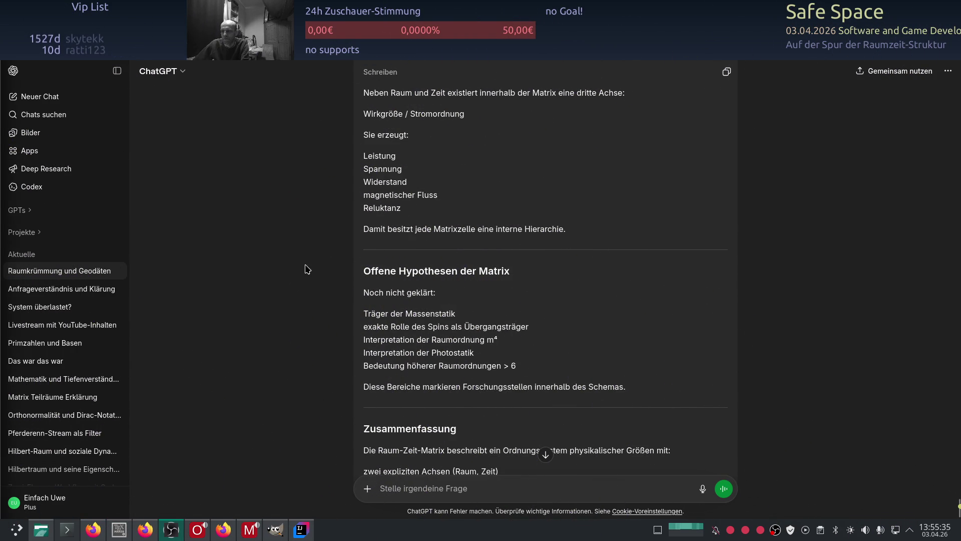
{"action": "scroll", "coordinate": [305, 269], "scroll_direction": "up", "scroll_amount": 2}
Bring TeXstudio forward to view test.tex beside its compiled PDF table
{"action": "left_click", "coordinate": [128, 533]}
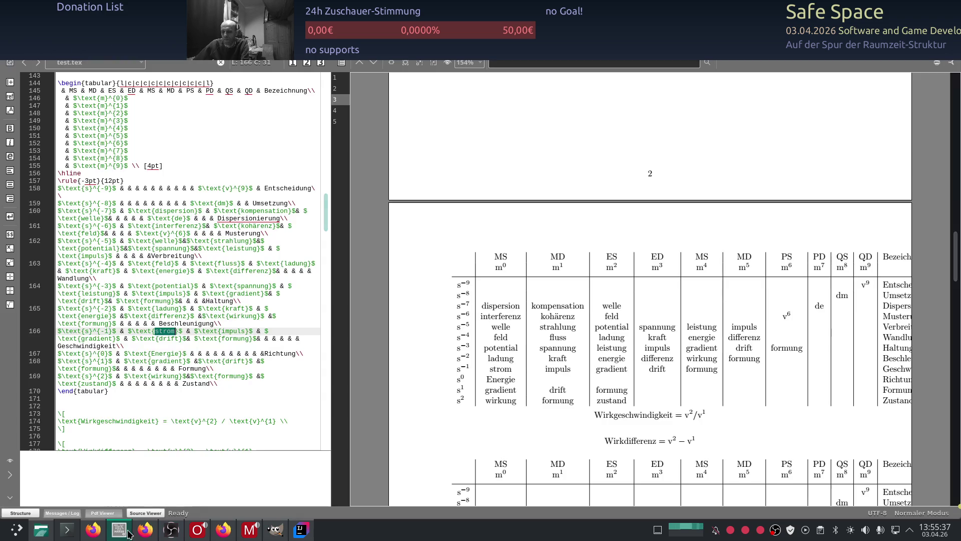
{"action": "scroll", "coordinate": [395, 336], "scroll_direction": "down", "scroll_amount": 1}
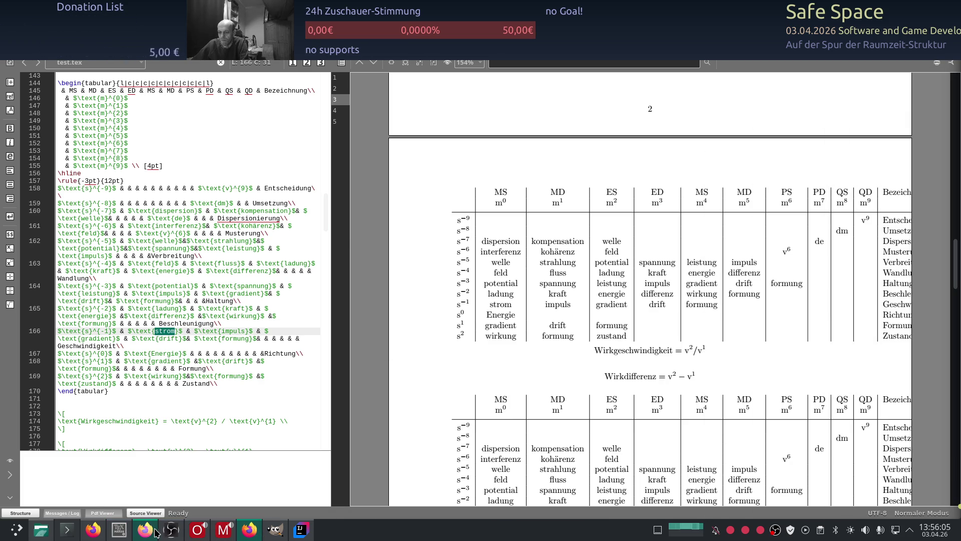
Search the web for 'sheets' in a new tab and open the Google Workspace result
{"action": "left_click", "coordinate": [173, 529]}
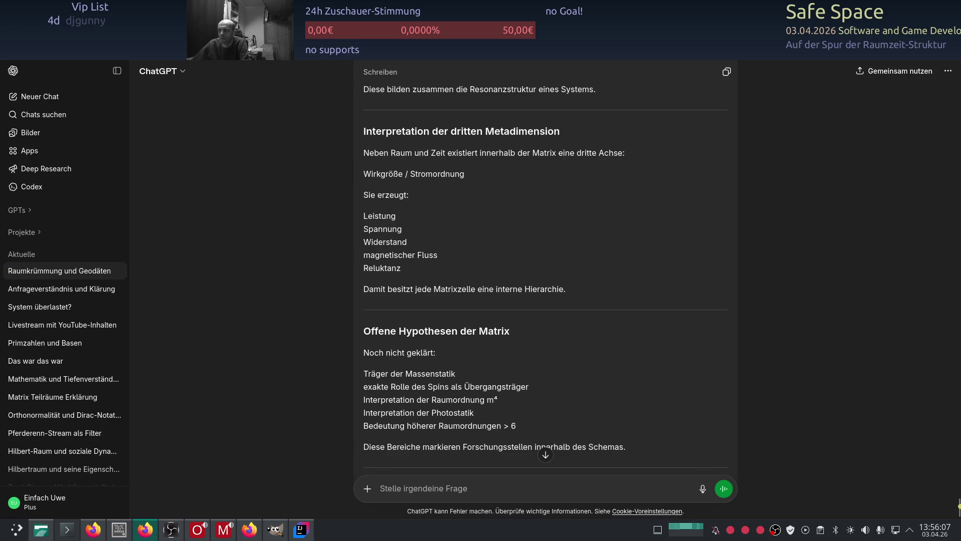
{"action": "key", "text": "ctrl+t"}
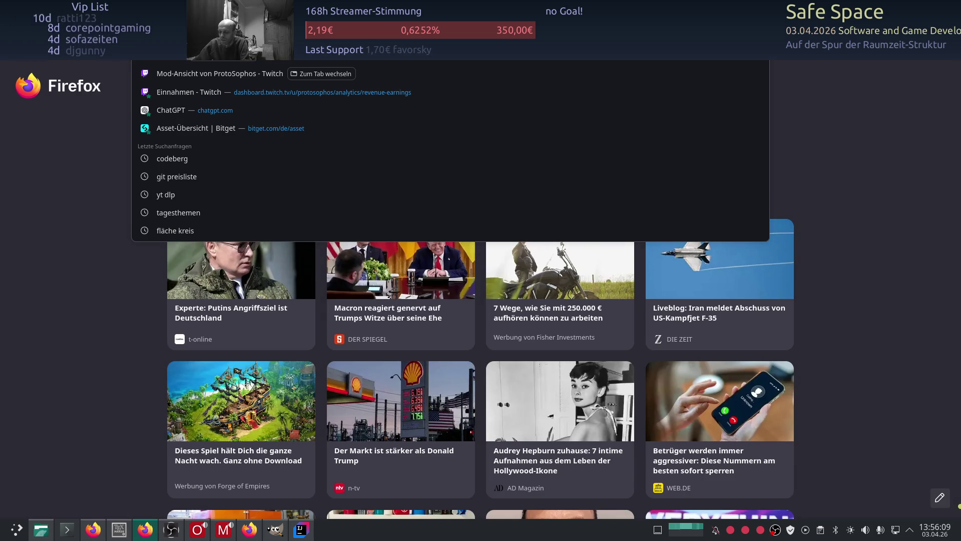
{"action": "type", "text": "shee"}
{"action": "key", "text": "Return"}
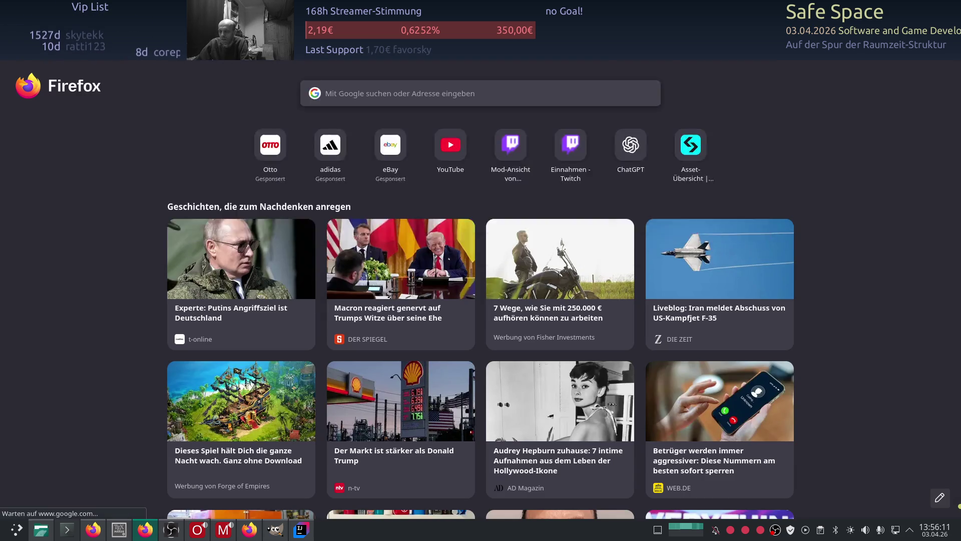
{"action": "left_click", "coordinate": [217, 169]}
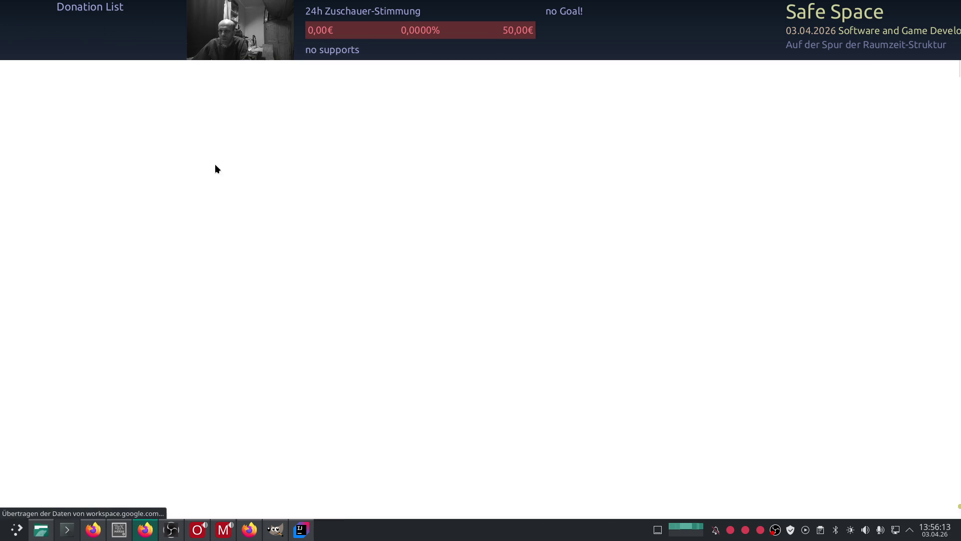
{"action": "scroll", "coordinate": [193, 310], "scroll_direction": "down", "scroll_amount": 3}
{"action": "scroll", "coordinate": [193, 308], "scroll_direction": "down", "scroll_amount": 4}
{"action": "scroll", "coordinate": [189, 310], "scroll_direction": "down", "scroll_amount": 5}
{"action": "scroll", "coordinate": [188, 310], "scroll_direction": "up", "scroll_amount": 5}
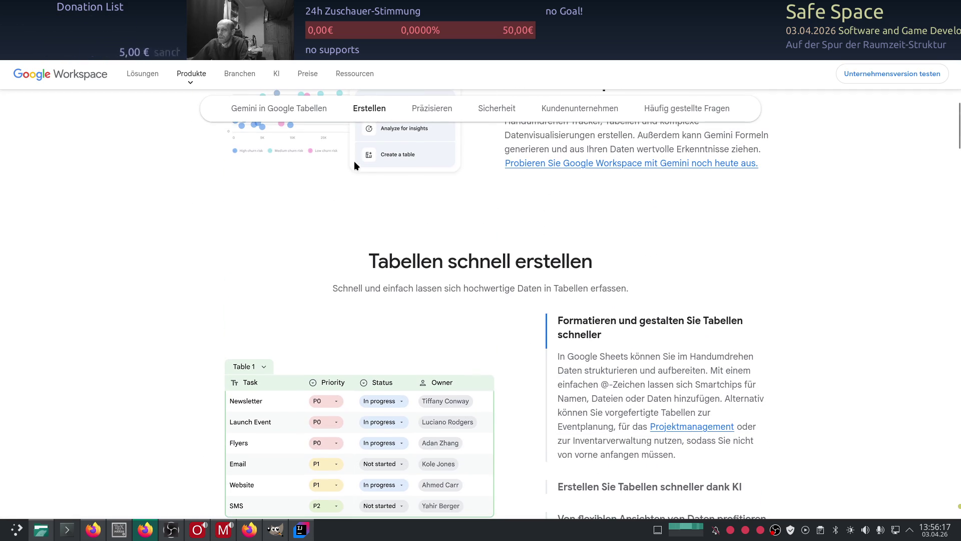
{"action": "scroll", "coordinate": [837, 104], "scroll_direction": "up", "scroll_amount": 3}
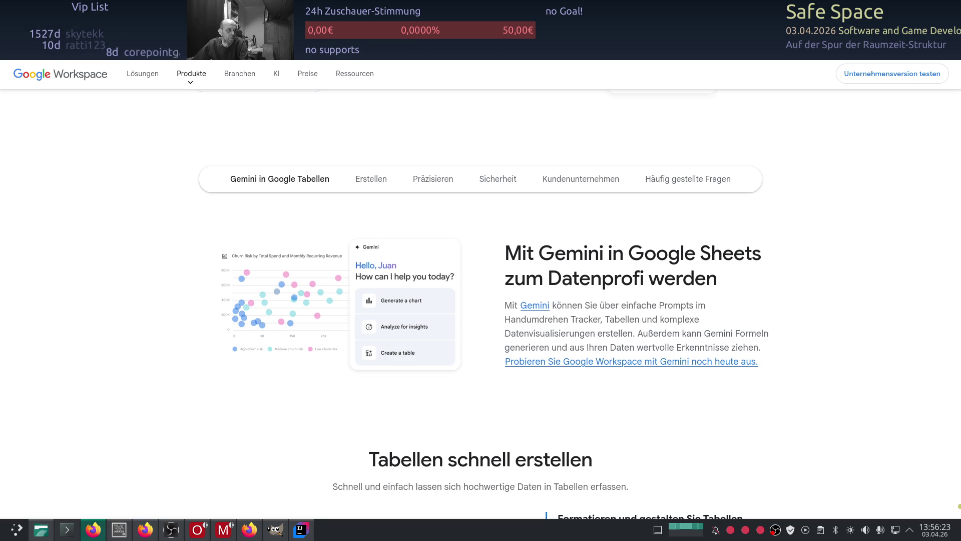
Detach the Workspace tab into its own window and load the Workspace overview address
{"action": "left_click_drag", "start_coordinate": [347, 61], "coordinate": [349, 105]}
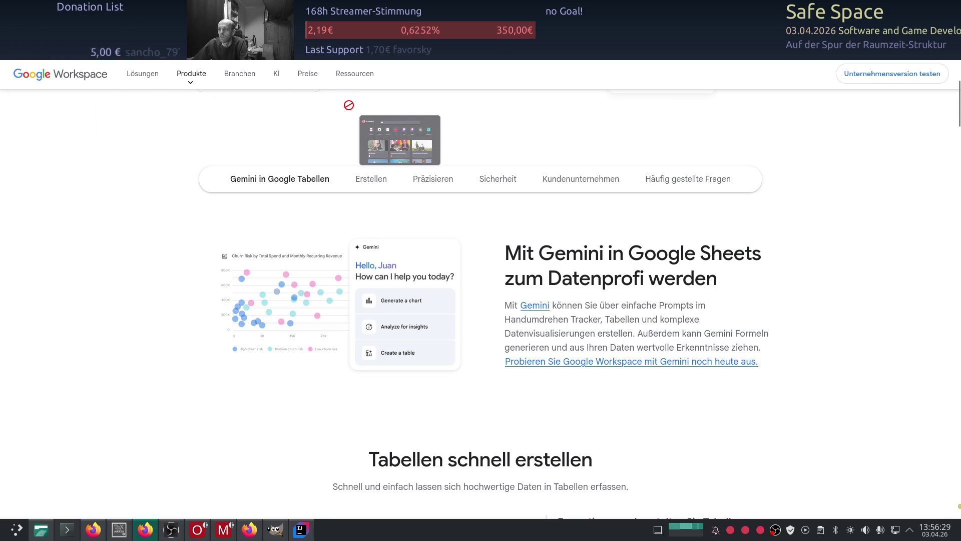
{"action": "left_click_drag", "start_coordinate": [348, 106], "coordinate": [350, 106]}
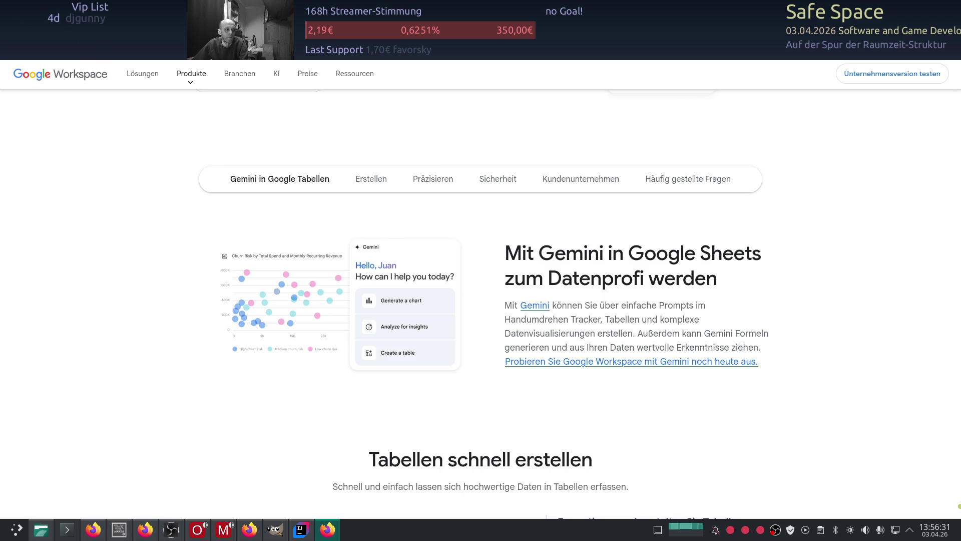
{"action": "scroll", "coordinate": [367, 137], "scroll_direction": "down", "scroll_amount": 2}
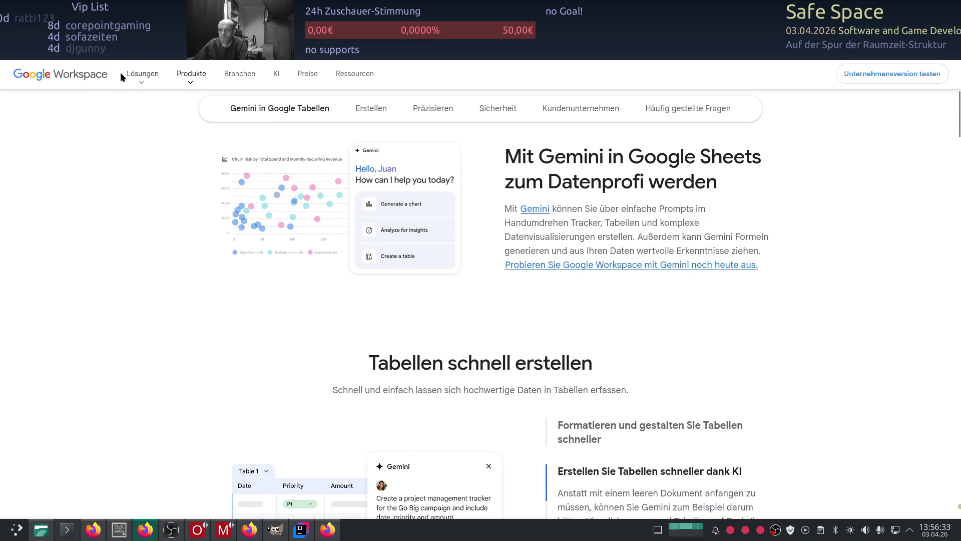
{"action": "key", "text": "ctrl+l"}
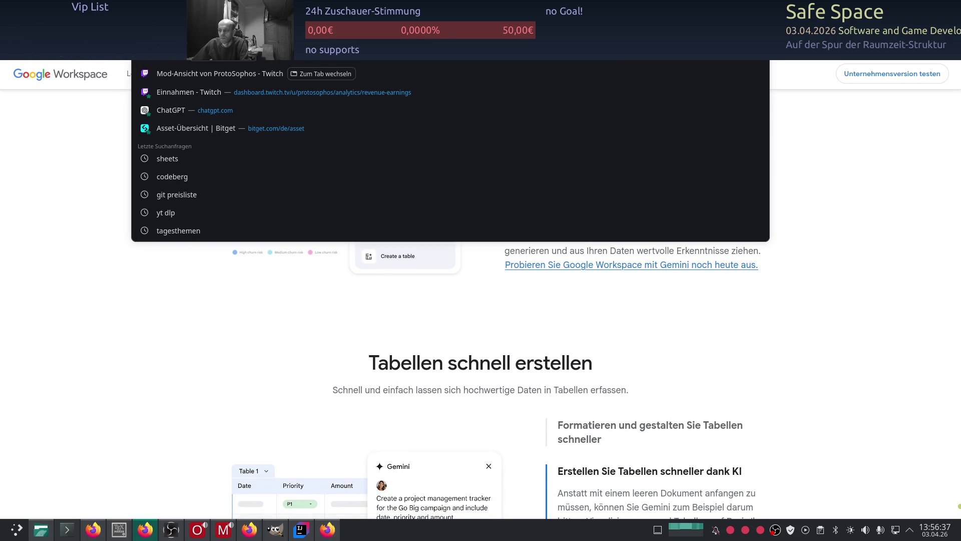
{"action": "key", "text": "Return"}
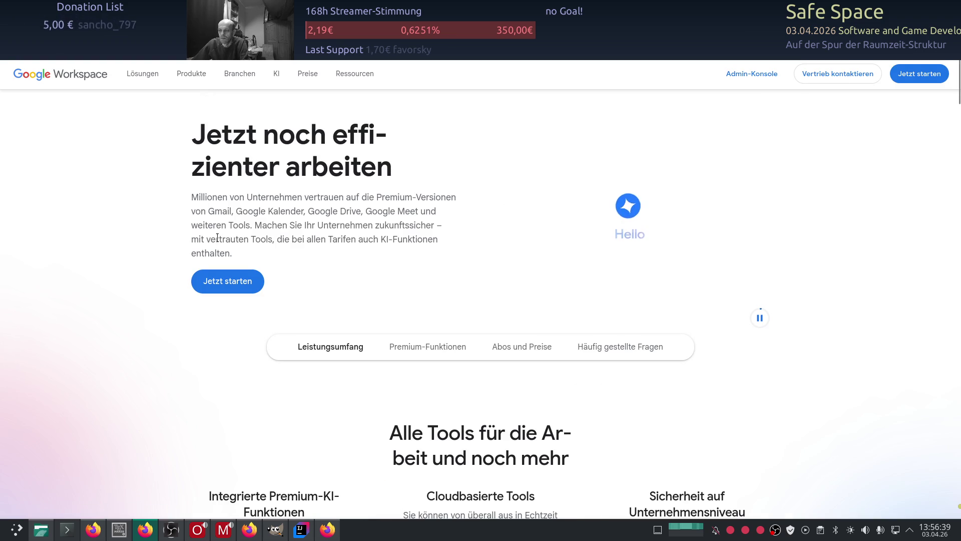
{"action": "scroll", "coordinate": [879, 135], "scroll_direction": "down", "scroll_amount": 5}
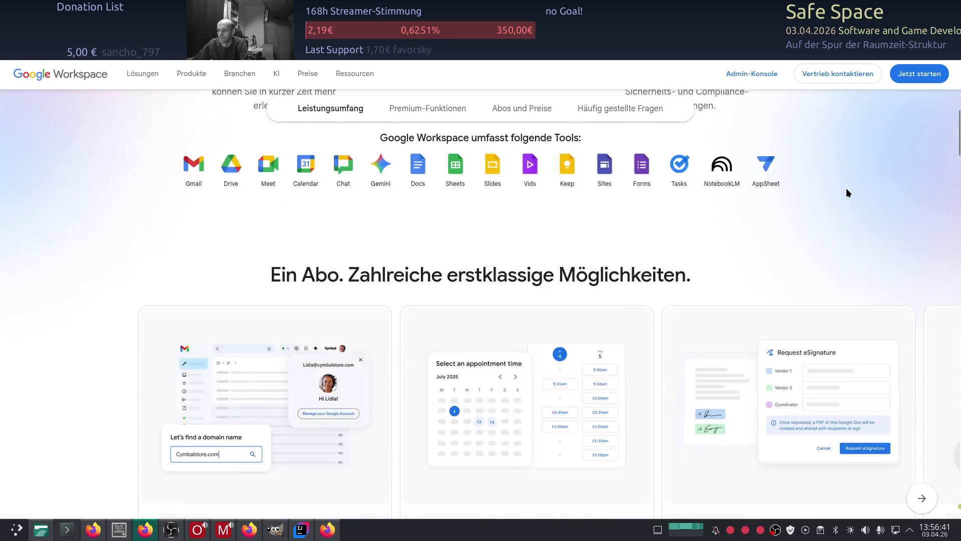
{"action": "scroll", "coordinate": [848, 188], "scroll_direction": "down", "scroll_amount": 5}
{"action": "scroll", "coordinate": [399, 372], "scroll_direction": "up", "scroll_amount": 5}
{"action": "scroll", "coordinate": [273, 249], "scroll_direction": "up", "scroll_amount": 3}
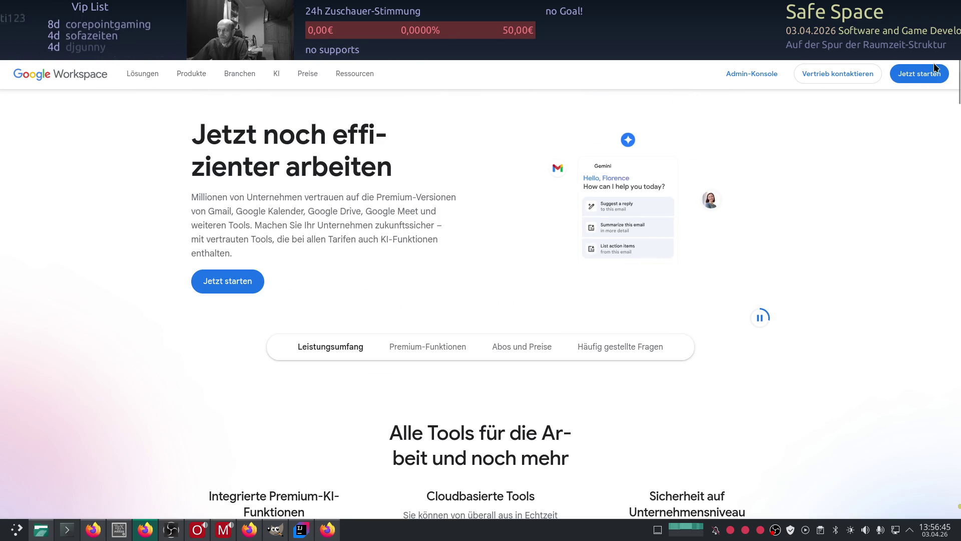
Search Google for 'google sheets' from the Workspace window
{"action": "key", "text": "ctrl+Tab"}
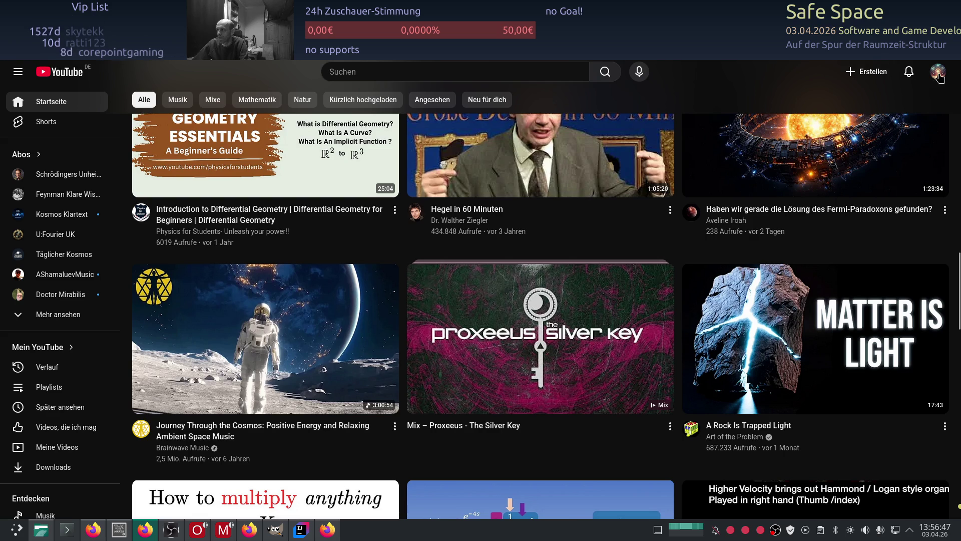
{"action": "key", "text": "ctrl+Tab"}
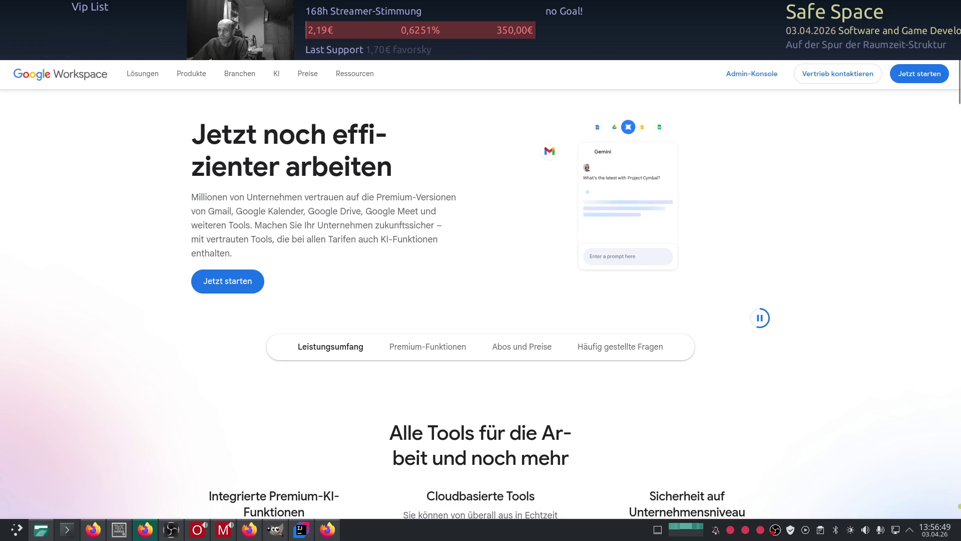
{"action": "left_click", "coordinate": [456, 57]}
{"action": "type", "text": "goo"}
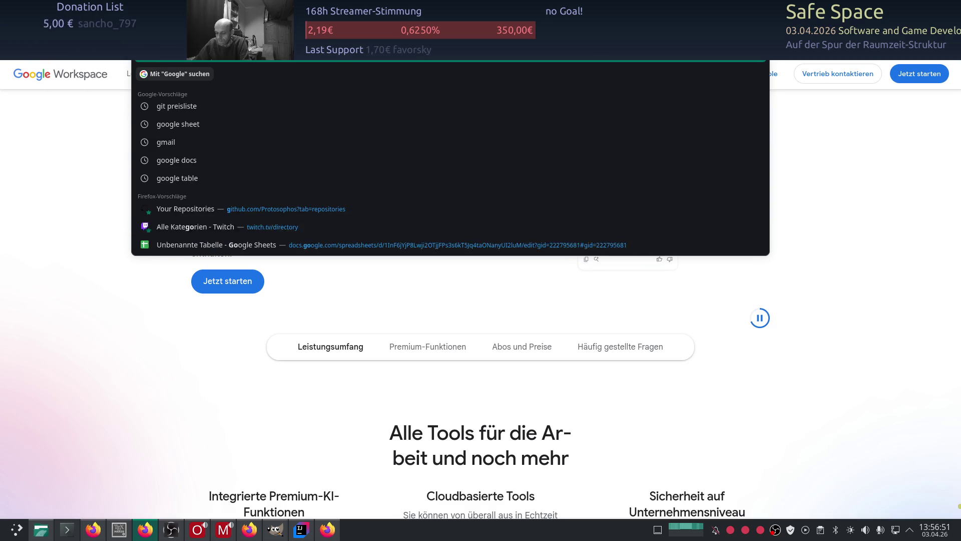
{"action": "type", "text": " sheets"}
{"action": "key", "text": "Return"}
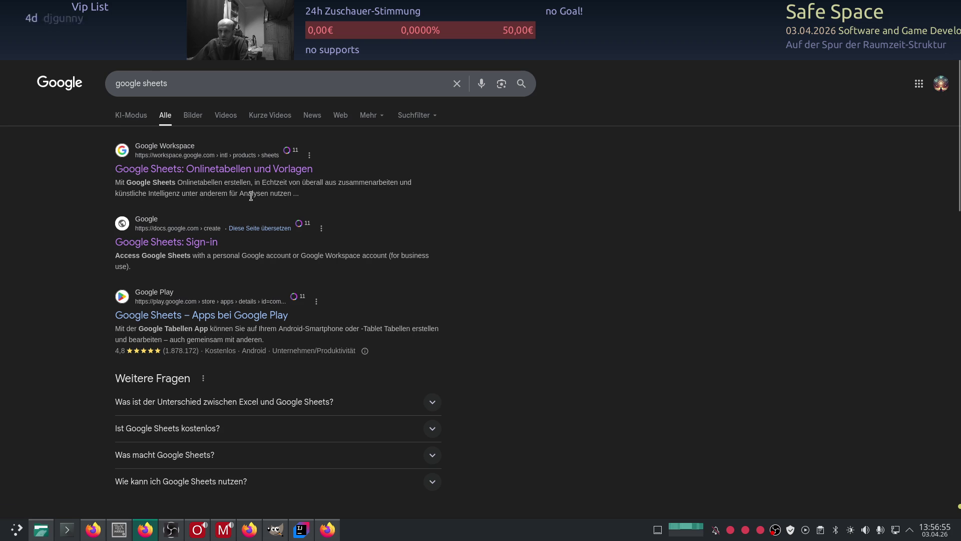
Sign in to Google Sheets from the results and return to the Sheets home page
{"action": "left_click", "coordinate": [159, 247]}
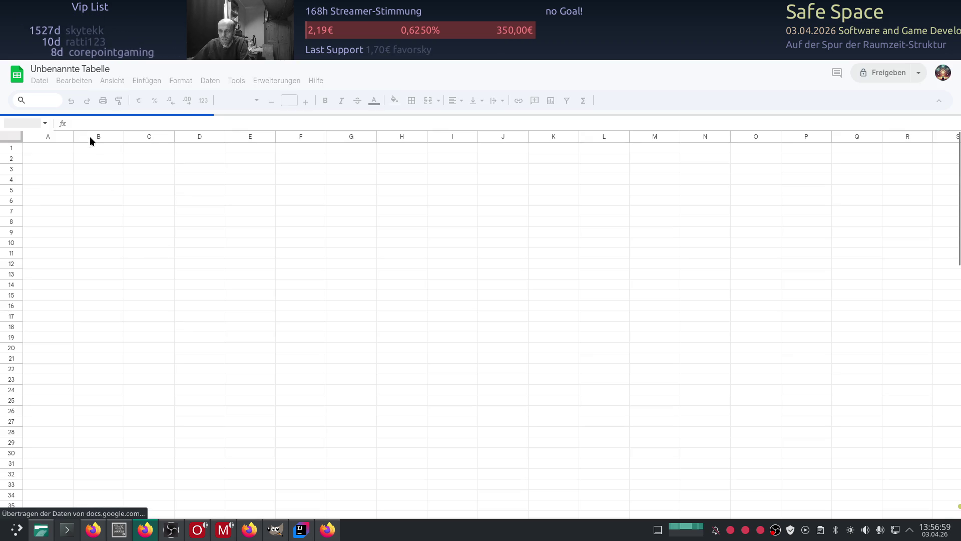
{"action": "scroll", "coordinate": [142, 451], "scroll_direction": "down", "scroll_amount": 4}
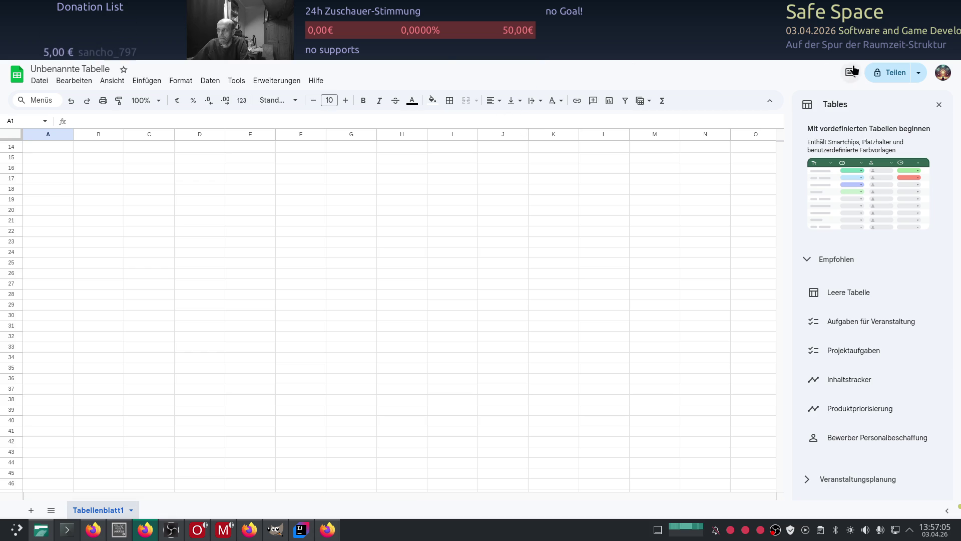
{"action": "left_click", "coordinate": [81, 69]}
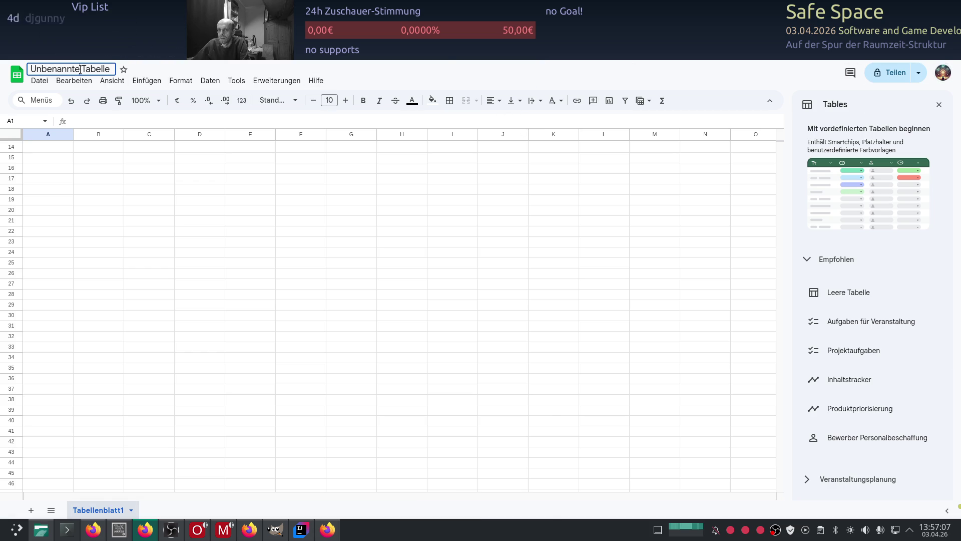
{"action": "left_click", "coordinate": [18, 76]}
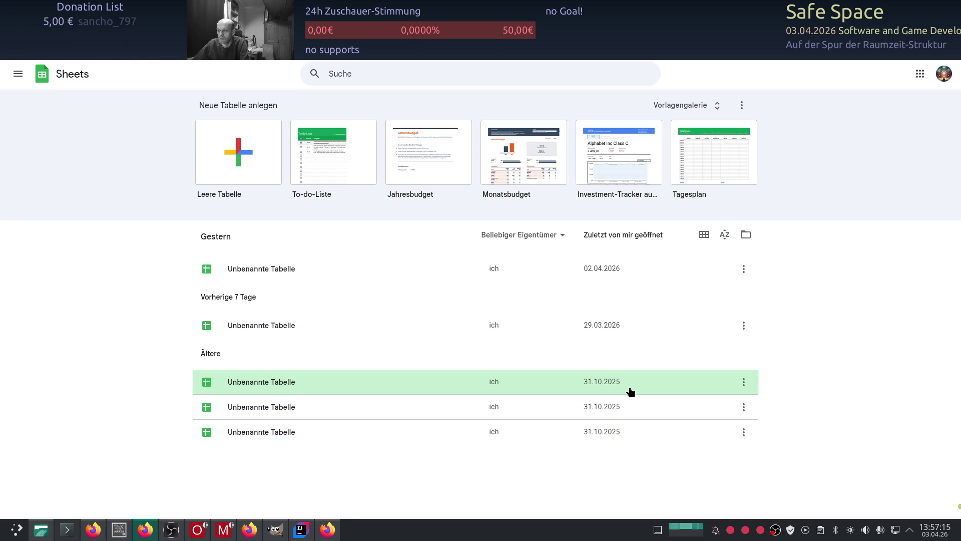
View an older untitled spreadsheet of PHI calculations, then return to the recent list
{"action": "left_click", "coordinate": [276, 436]}
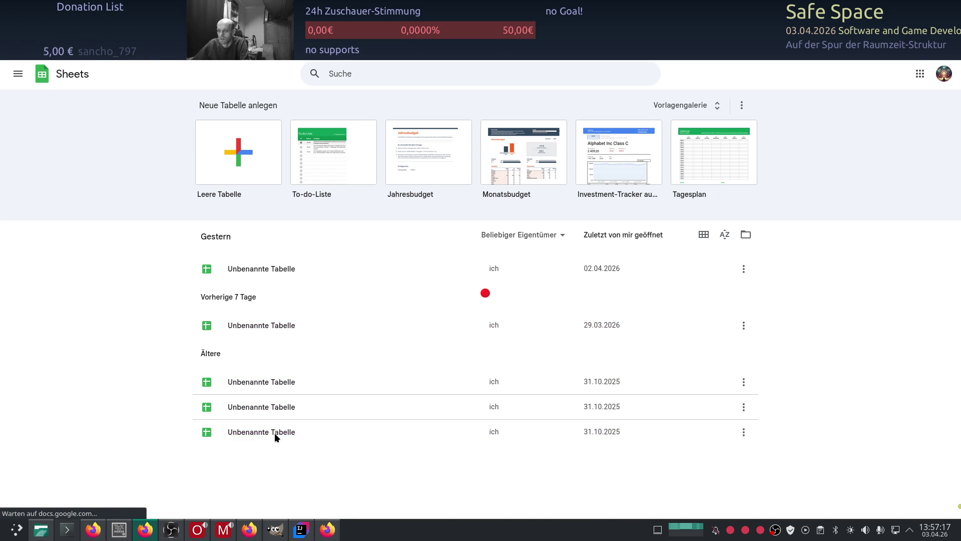
{"action": "scroll", "coordinate": [292, 419], "scroll_direction": "down", "scroll_amount": 5}
{"action": "scroll", "coordinate": [293, 417], "scroll_direction": "down", "scroll_amount": 2}
{"action": "scroll", "coordinate": [304, 394], "scroll_direction": "up", "scroll_amount": 3}
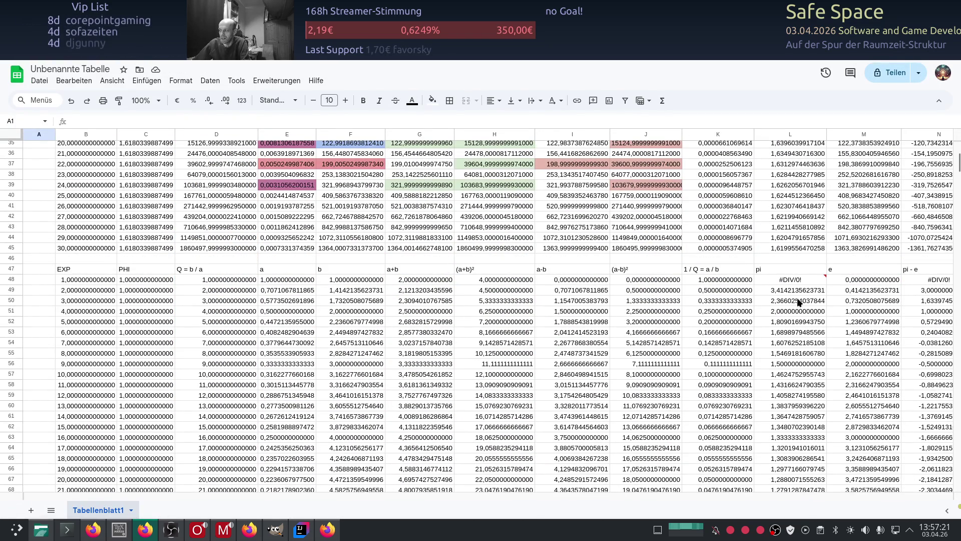
{"action": "scroll", "coordinate": [583, 338], "scroll_direction": "up", "scroll_amount": 3}
{"action": "scroll", "coordinate": [577, 353], "scroll_direction": "up", "scroll_amount": 3}
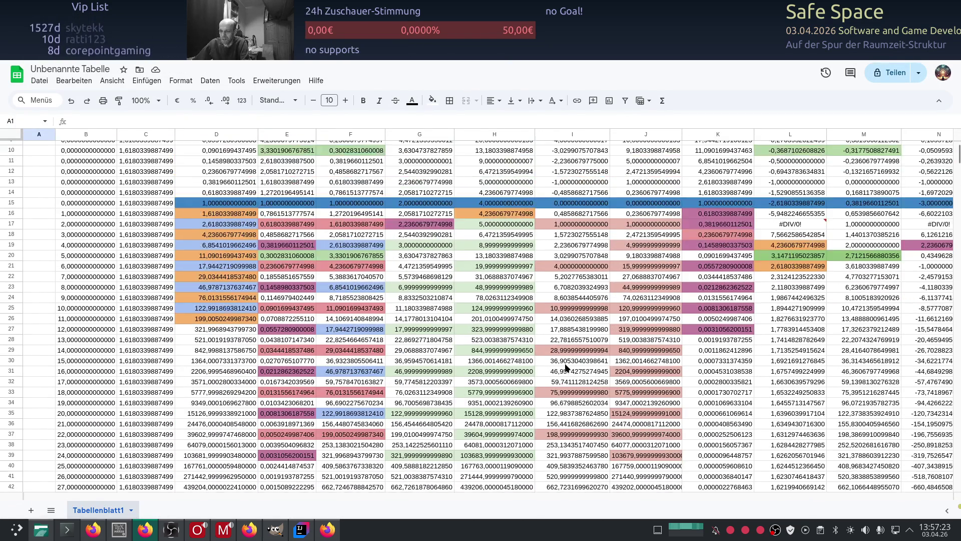
{"action": "scroll", "coordinate": [565, 363], "scroll_direction": "up", "scroll_amount": 3}
{"action": "scroll", "coordinate": [558, 369], "scroll_direction": "up", "scroll_amount": 3}
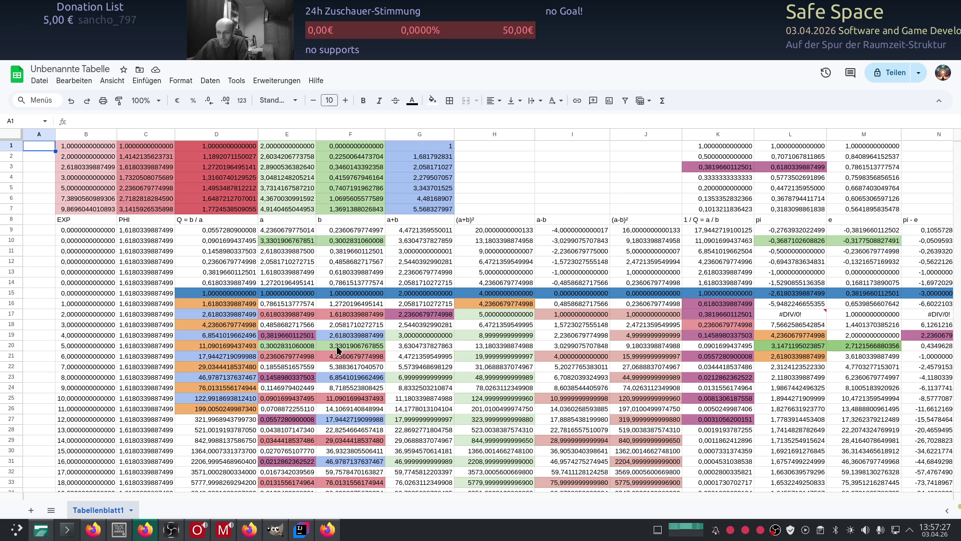
{"action": "scroll", "coordinate": [338, 349], "scroll_direction": "down", "scroll_amount": 2}
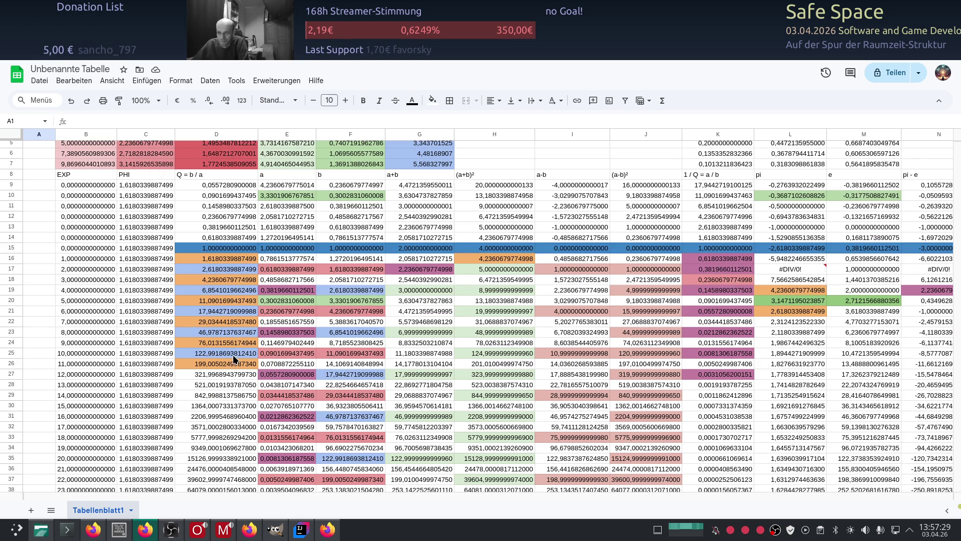
{"action": "scroll", "coordinate": [227, 361], "scroll_direction": "up", "scroll_amount": 2}
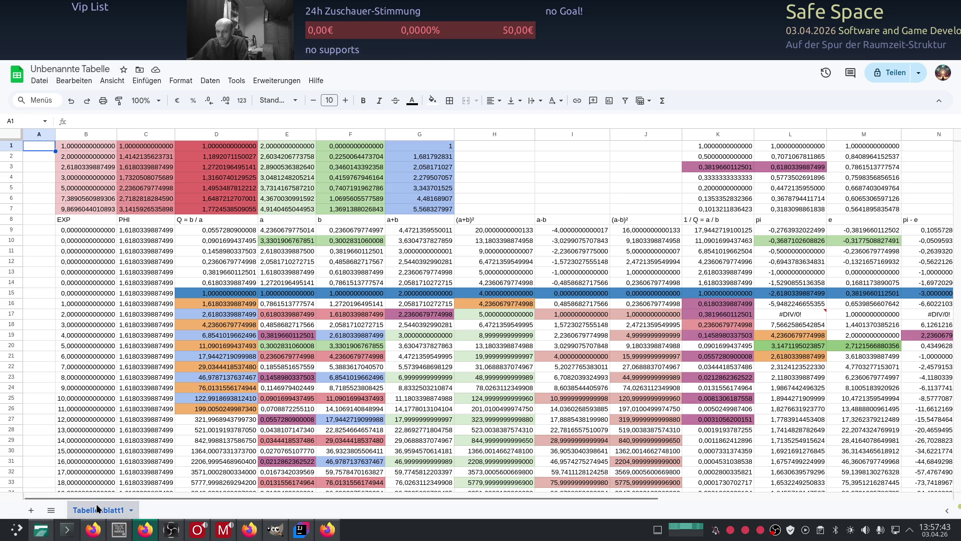
{"action": "left_click", "coordinate": [16, 73]}
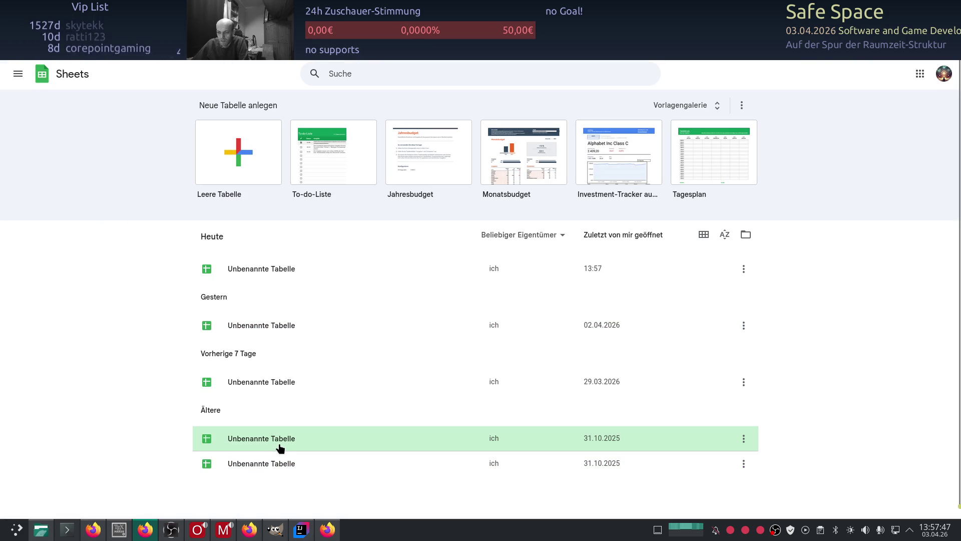
Reopen the older untitled spreadsheet with the Q = b/a and 1/Q tables
{"action": "left_click", "coordinate": [282, 442]}
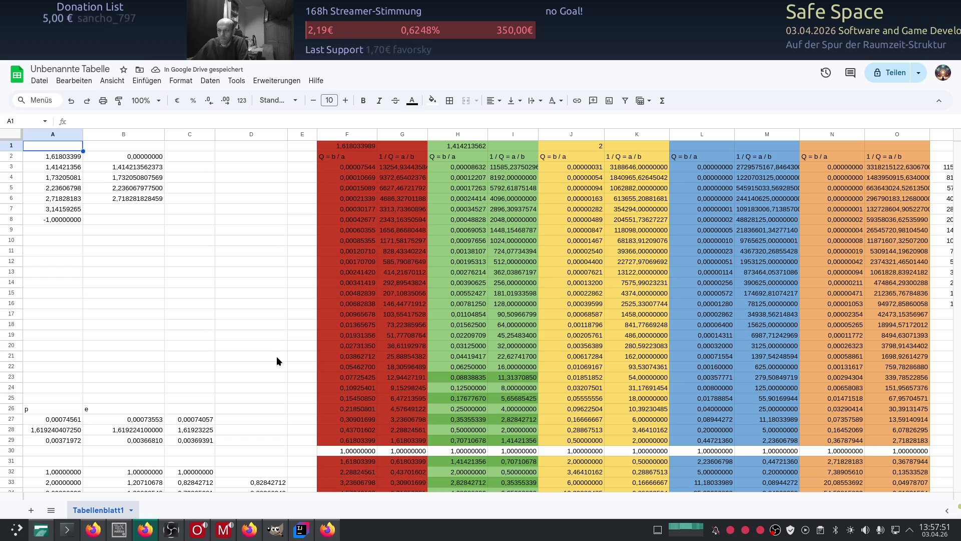
{"action": "scroll", "coordinate": [360, 357], "scroll_direction": "down", "scroll_amount": 5}
{"action": "scroll", "coordinate": [360, 357], "scroll_direction": "down", "scroll_amount": 5}
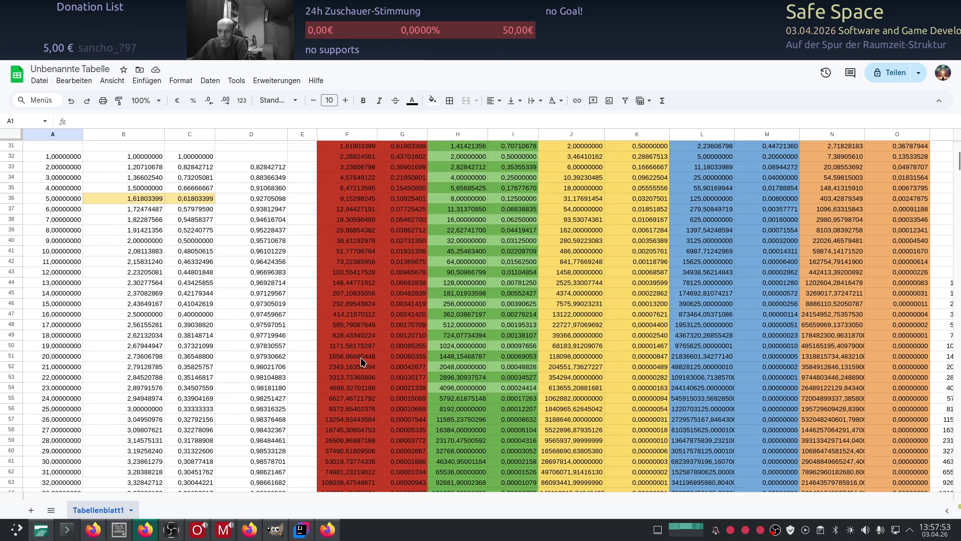
{"action": "scroll", "coordinate": [361, 357], "scroll_direction": "up", "scroll_amount": 7}
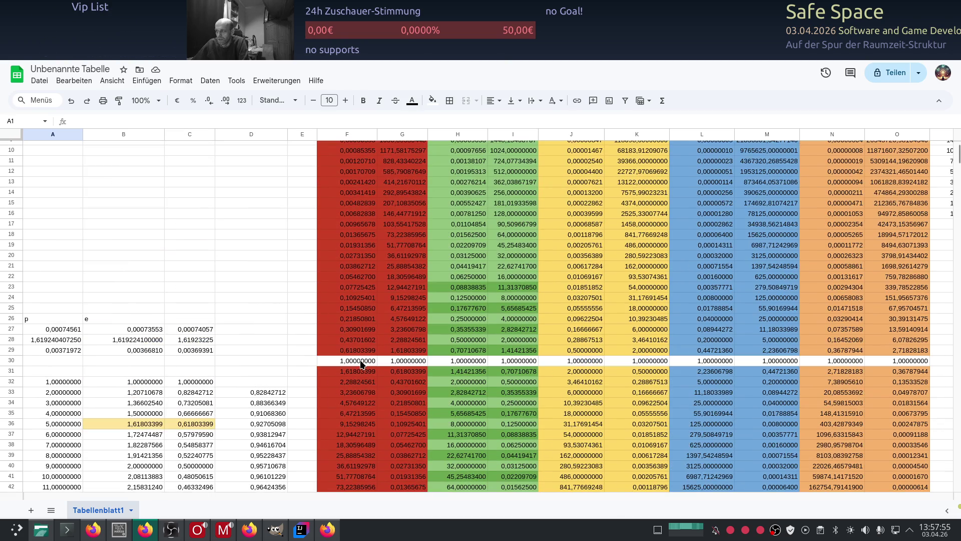
{"action": "scroll", "coordinate": [360, 356], "scroll_direction": "up", "scroll_amount": 3}
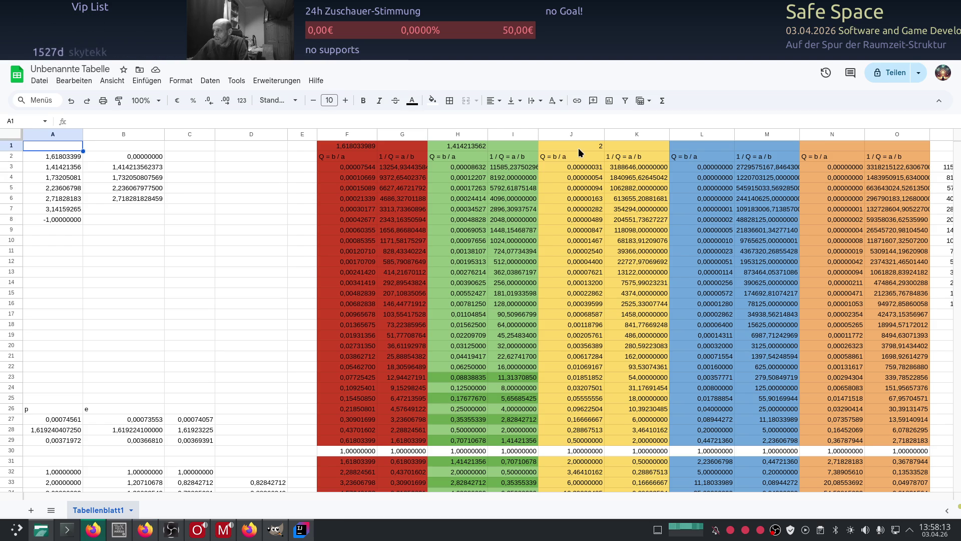
{"action": "mouse_move", "coordinate": [315, 496]}
{"action": "left_mouse_down"}
{"action": "mouse_move", "coordinate": [370, 495]}
{"action": "mouse_move", "coordinate": [273, 488]}
{"action": "left_mouse_up"}
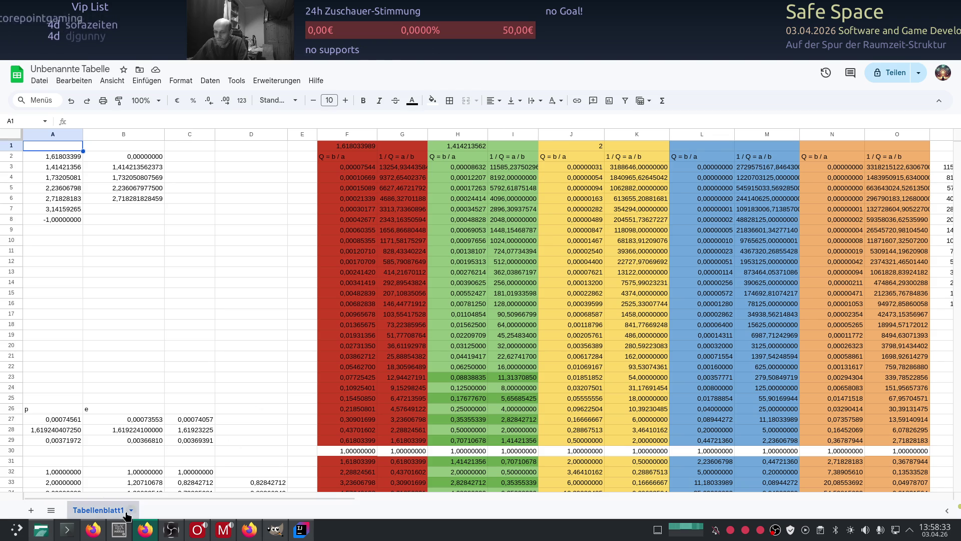
Return to the Sheets home page and open another recent spreadsheet
{"action": "key", "text": "alt+Left"}
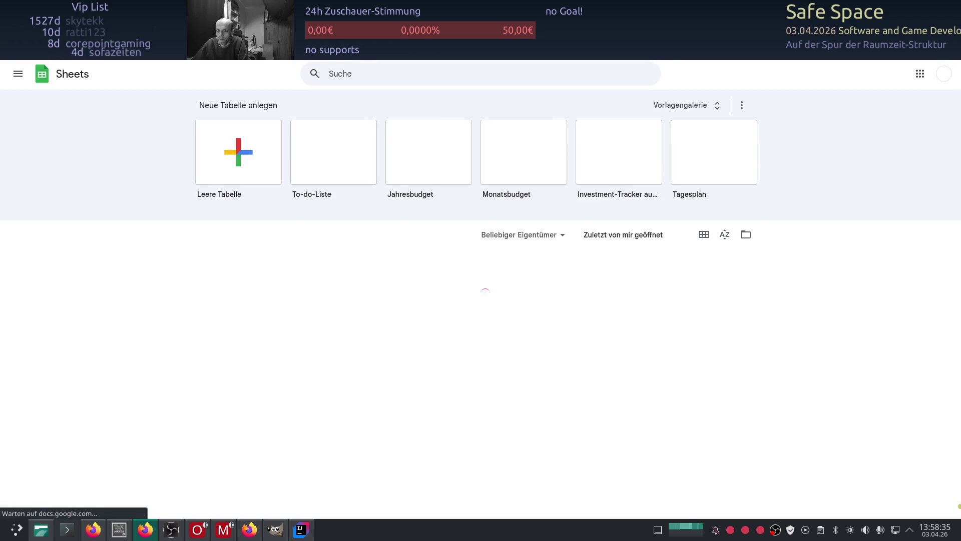
{"action": "left_click", "coordinate": [300, 461]}
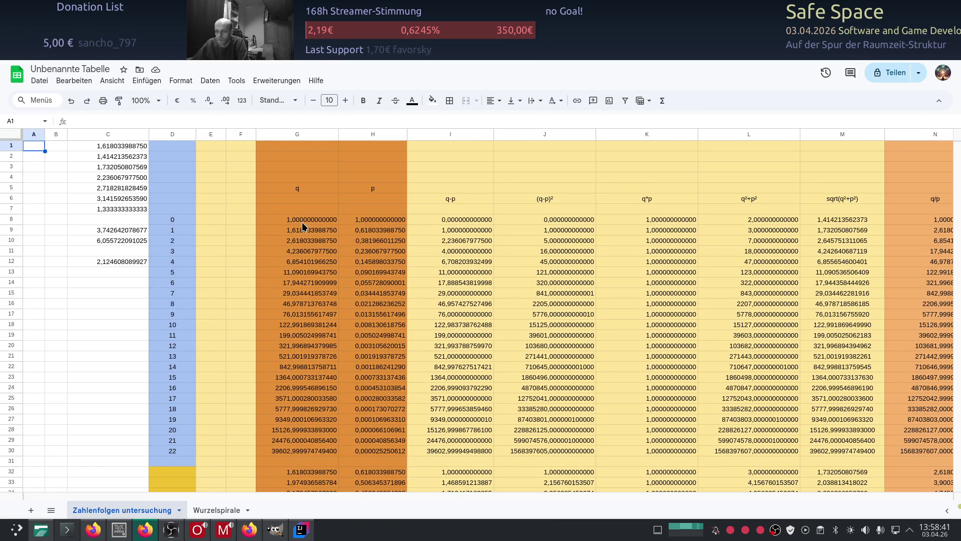
{"action": "scroll", "coordinate": [303, 224], "scroll_direction": "down", "scroll_amount": 3}
{"action": "scroll", "coordinate": [302, 234], "scroll_direction": "up", "scroll_amount": 2}
{"action": "scroll", "coordinate": [297, 263], "scroll_direction": "up", "scroll_amount": 2}
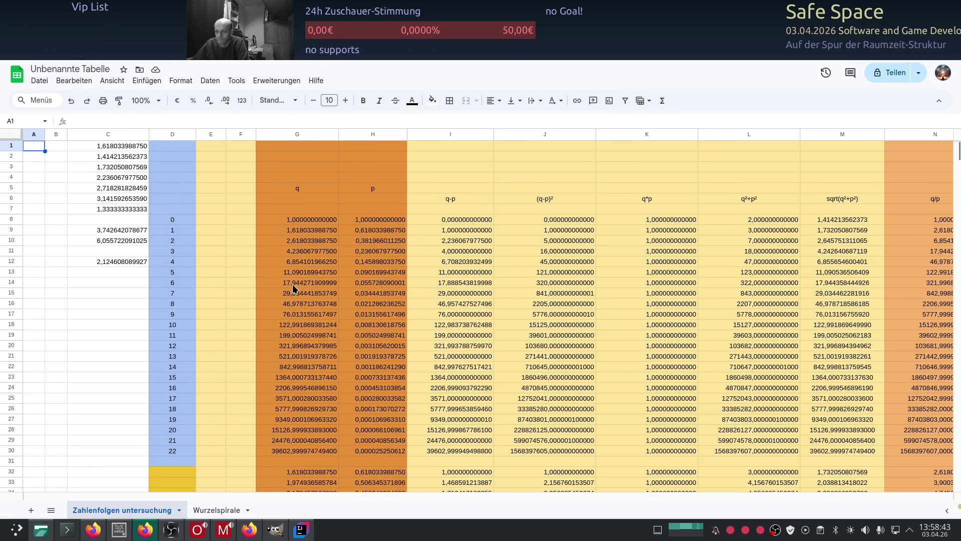
{"action": "scroll", "coordinate": [287, 306], "scroll_direction": "down", "scroll_amount": 5}
{"action": "scroll", "coordinate": [290, 305], "scroll_direction": "up", "scroll_amount": 5}
{"action": "scroll", "coordinate": [290, 306], "scroll_direction": "down", "scroll_amount": 5}
{"action": "scroll", "coordinate": [290, 306], "scroll_direction": "down", "scroll_amount": 5}
{"action": "scroll", "coordinate": [291, 306], "scroll_direction": "down", "scroll_amount": 5}
{"action": "scroll", "coordinate": [291, 302], "scroll_direction": "up", "scroll_amount": 9}
{"action": "scroll", "coordinate": [291, 302], "scroll_direction": "up", "scroll_amount": 6}
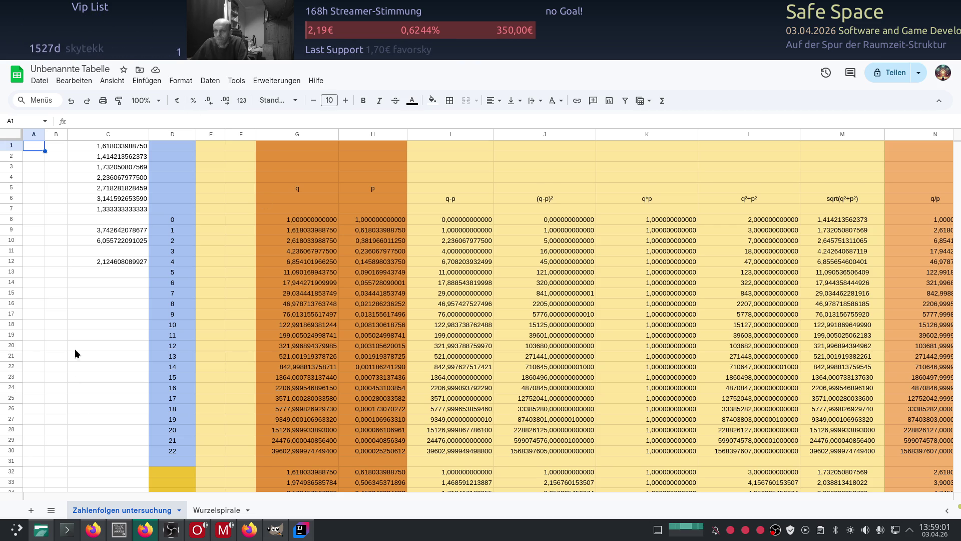
Flip between the Wurzelspirale and Zahlenfolgen untersuchung sheets, then leave for the home page
{"action": "left_click", "coordinate": [223, 508]}
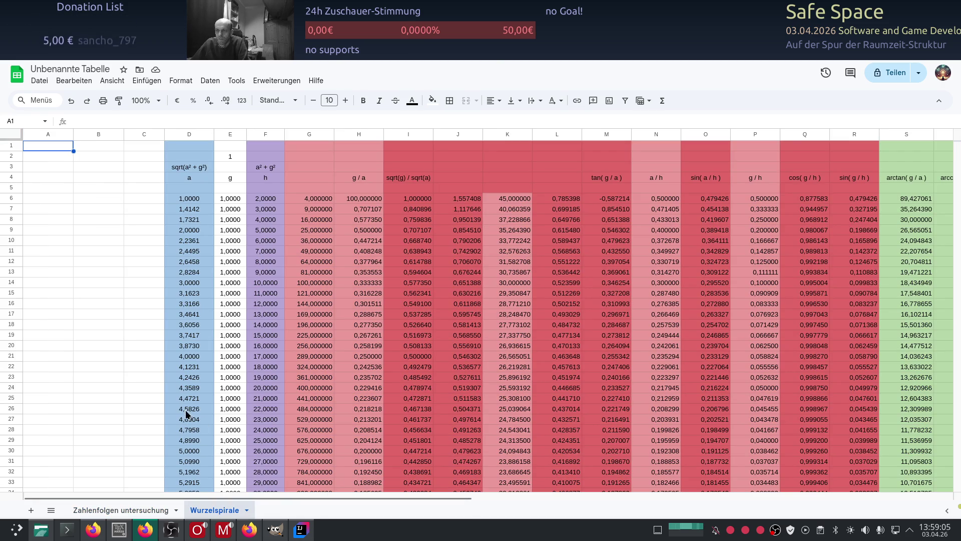
{"action": "scroll", "coordinate": [101, 364], "scroll_direction": "down", "scroll_amount": 3}
{"action": "scroll", "coordinate": [100, 362], "scroll_direction": "down", "scroll_amount": 2}
{"action": "scroll", "coordinate": [101, 362], "scroll_direction": "up", "scroll_amount": 3}
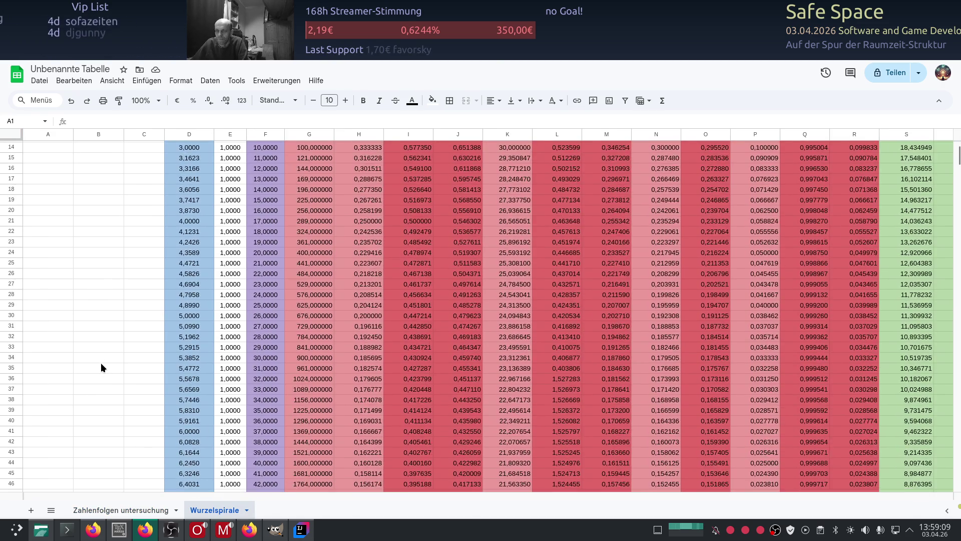
{"action": "scroll", "coordinate": [101, 367], "scroll_direction": "up", "scroll_amount": 3}
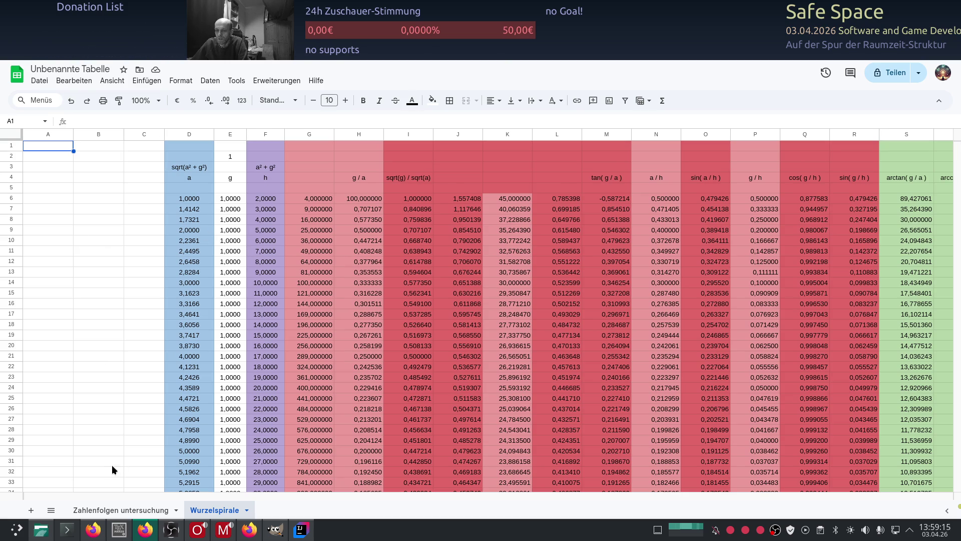
{"action": "left_click", "coordinate": [102, 510]}
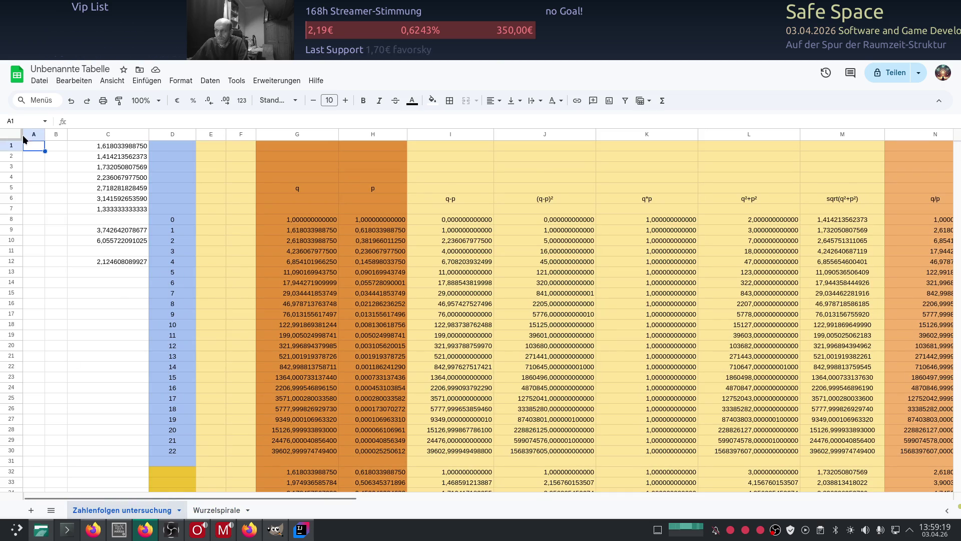
{"action": "key", "text": "ctrl+shift+Page_Down"}
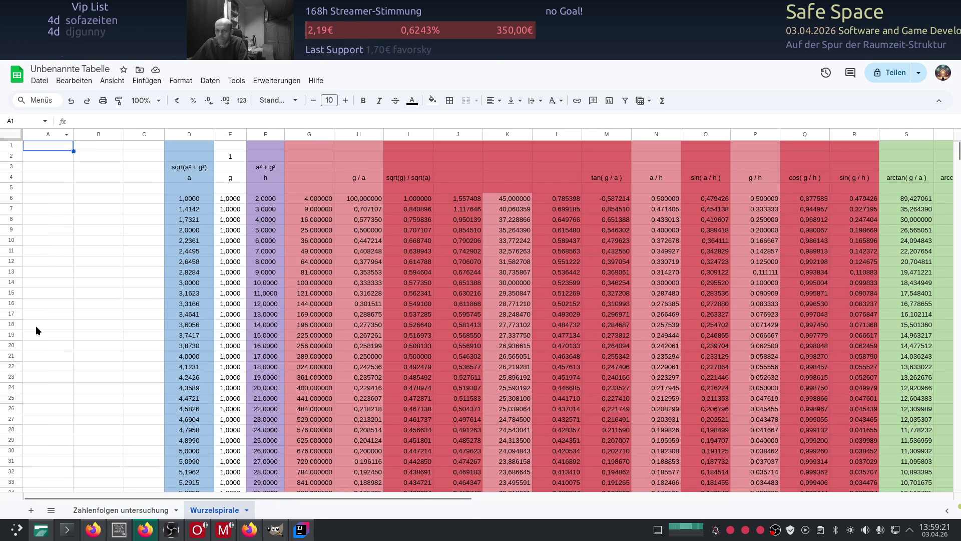
{"action": "left_click", "coordinate": [17, 73]}
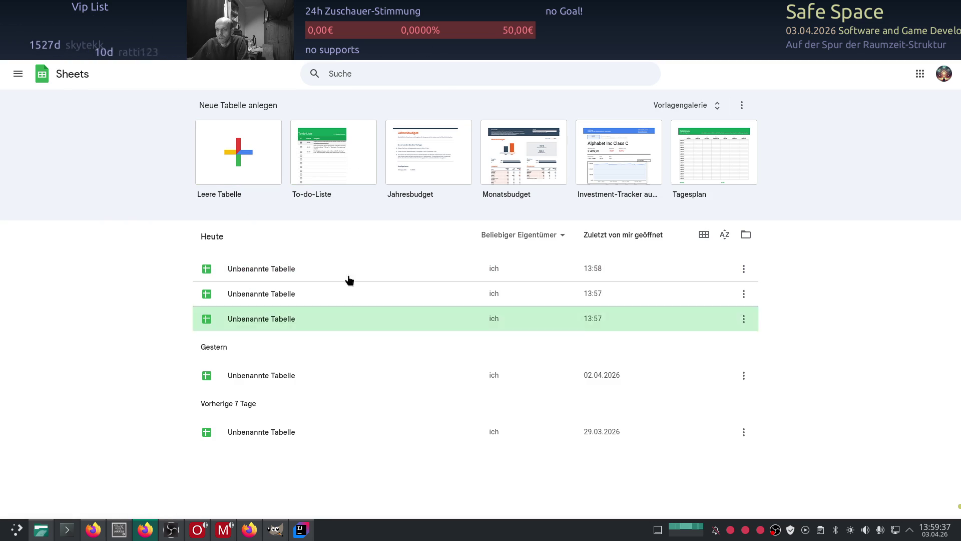
Create a blank spreadsheet from the Leere Tabelle template and start renaming it
{"action": "left_click", "coordinate": [235, 153]}
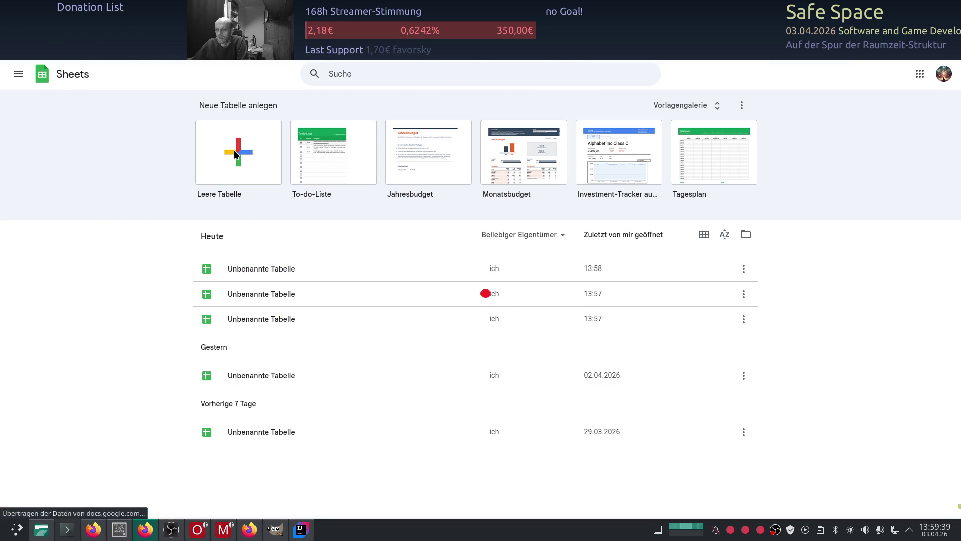
{"action": "left_click", "coordinate": [72, 68]}
{"action": "type", "text": "Raumzeit"}
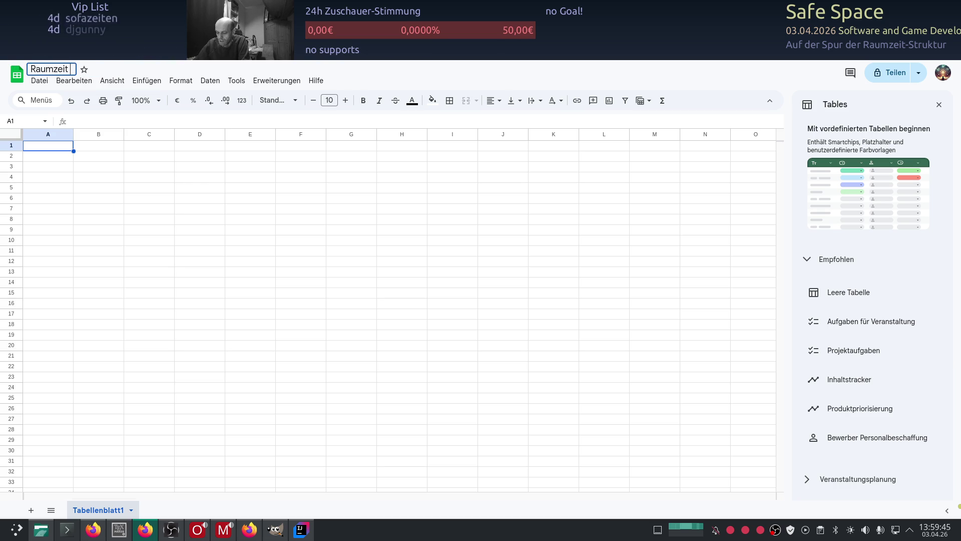
{"action": "type", "text": " Matrix"}
Confirm the title Raumzeit Matrix and select D5 to start the matrix
{"action": "key", "text": "Return"}
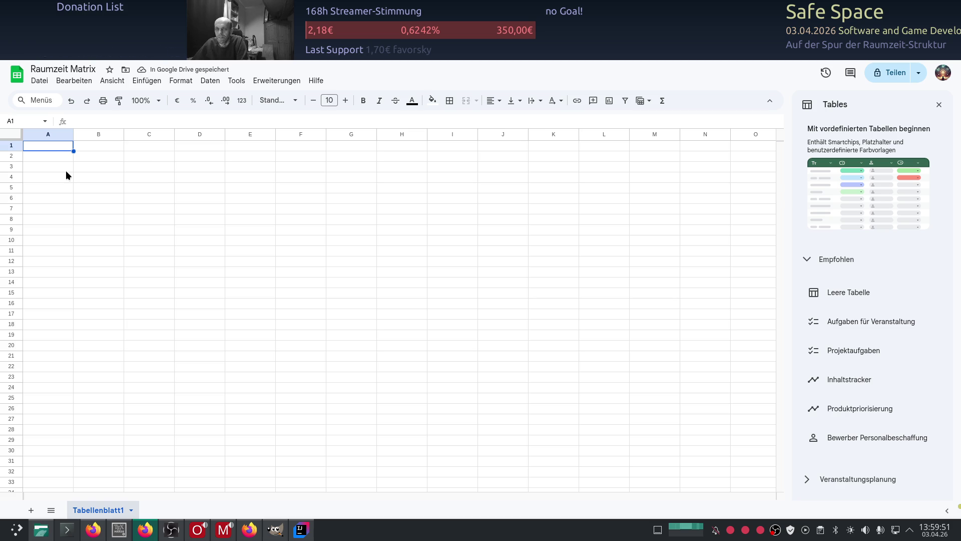
{"action": "left_click", "coordinate": [189, 190]}
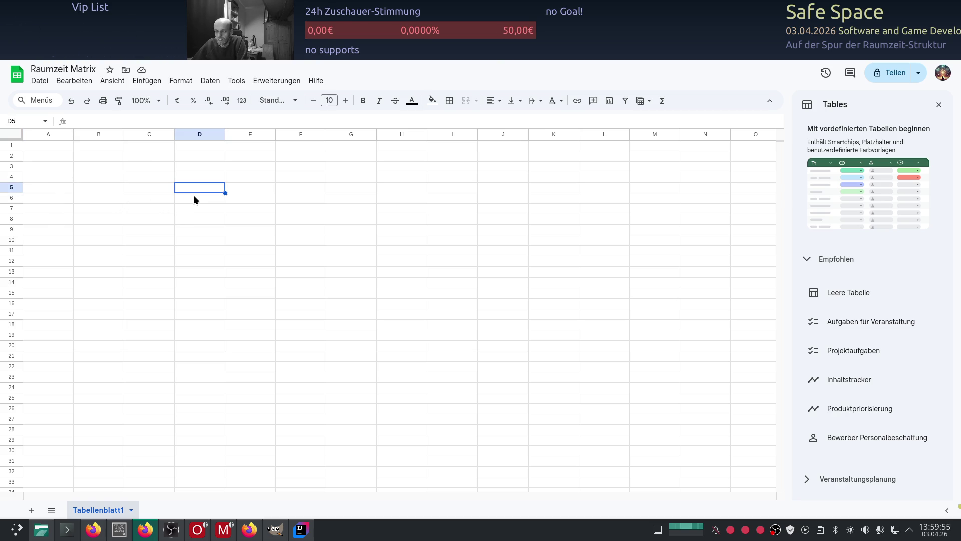
{"action": "type", "text": "0"}
Enter 0 in D5 and C6, then the formula =D5+1 in E5
{"action": "left_click", "coordinate": [167, 198]}
{"action": "type", "text": "0"}
{"action": "left_click", "coordinate": [203, 191]}
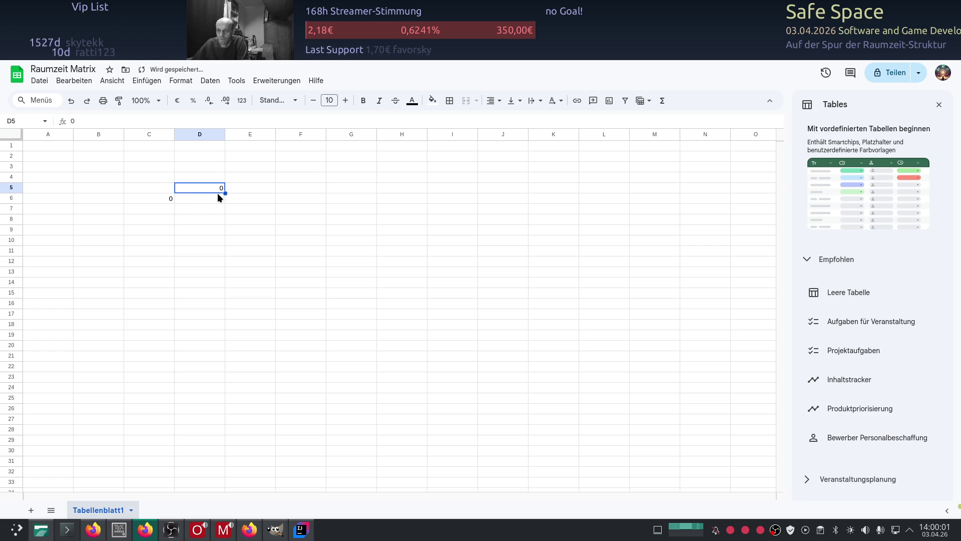
{"action": "left_click", "coordinate": [156, 200]}
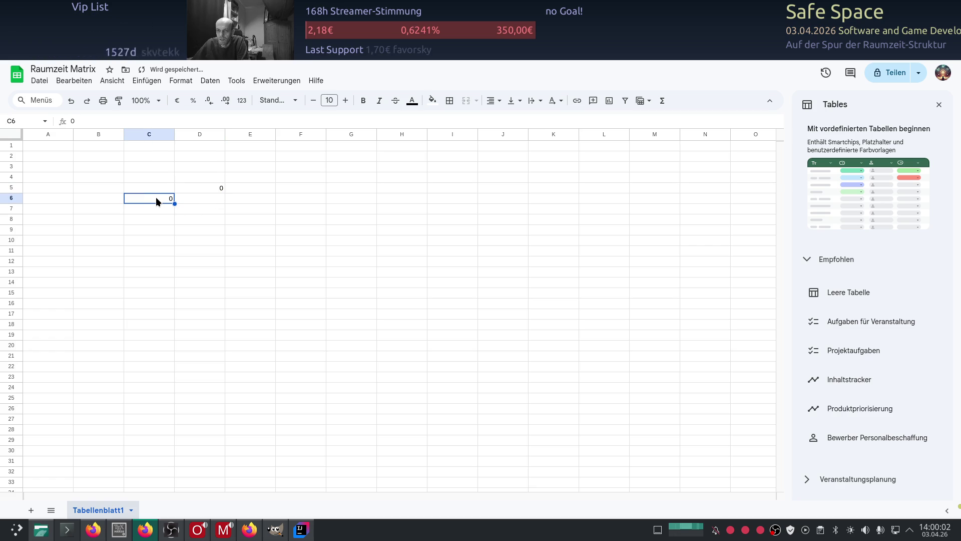
{"action": "left_click", "coordinate": [211, 188]}
{"action": "left_click", "coordinate": [231, 187]}
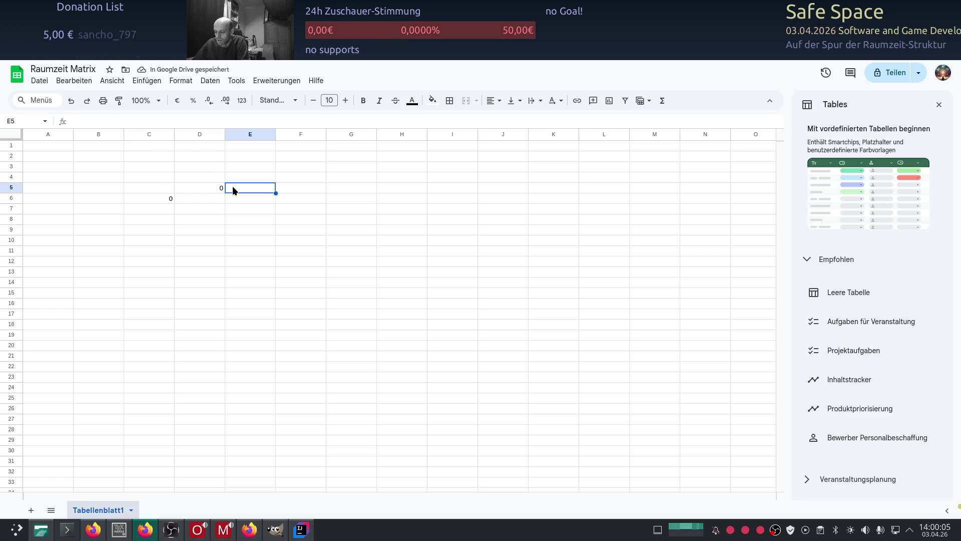
{"action": "type", "text": "="}
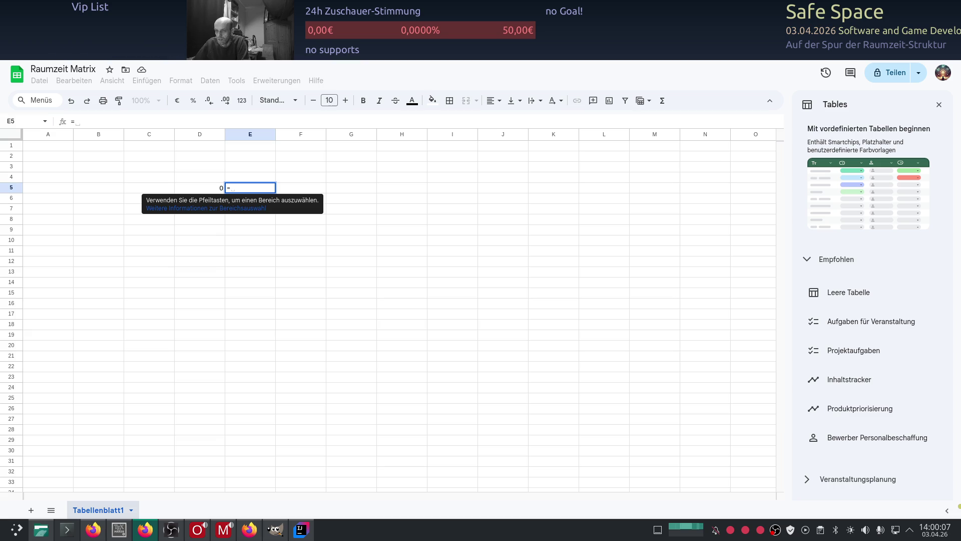
{"action": "left_click", "coordinate": [207, 188]}
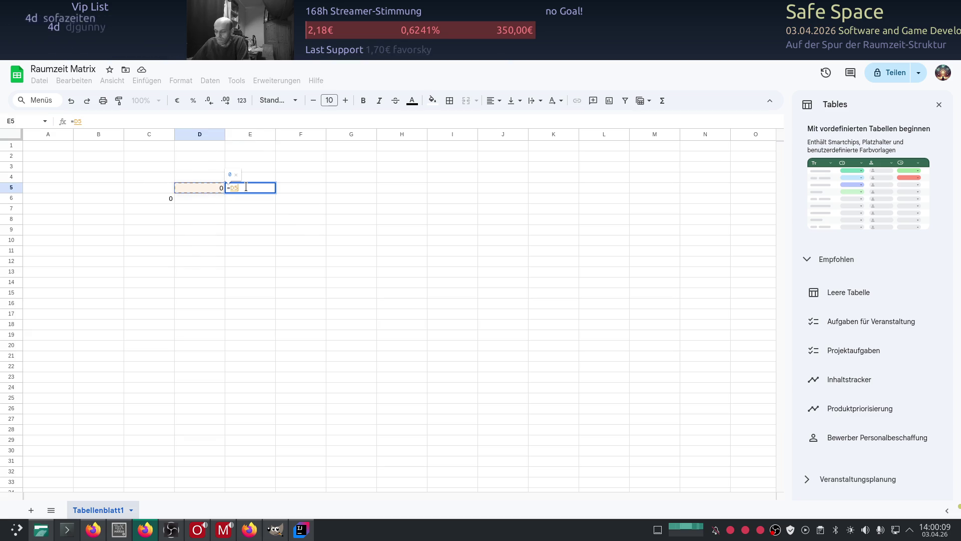
{"action": "type", "text": "+1"}
{"action": "key", "text": "Return"}
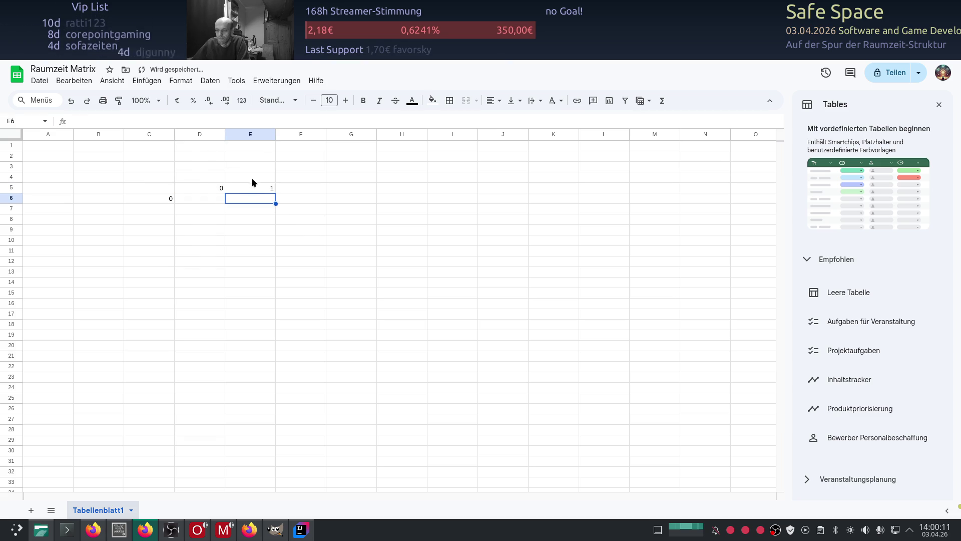
Fill the +1 formula across row 5 to M5 so the header counts 0 to 9
{"action": "left_click", "coordinate": [268, 190]}
{"action": "left_click_drag", "start_coordinate": [275, 192], "coordinate": [671, 193]}
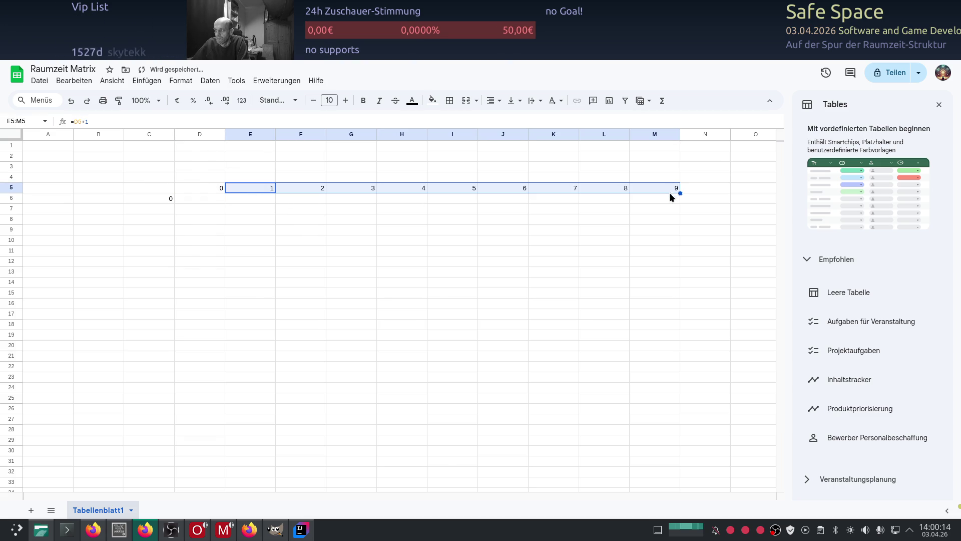
{"action": "left_click", "coordinate": [189, 196]}
{"action": "left_click", "coordinate": [163, 197]}
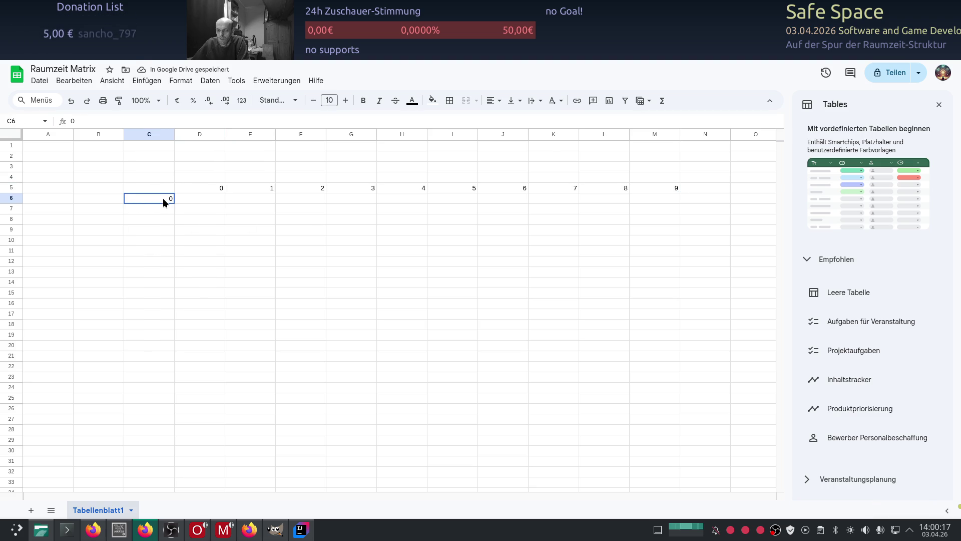
Replace C6 with -9, enter =C6+1 in C7 and fill it down to row 20
{"action": "key", "text": "Delete"}
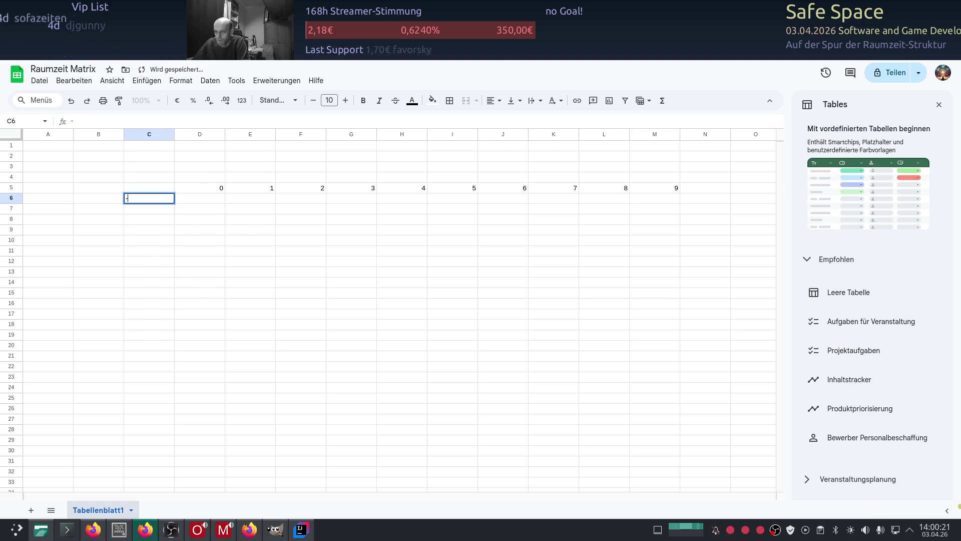
{"action": "type", "text": "-9"}
{"action": "left_click", "coordinate": [156, 210]}
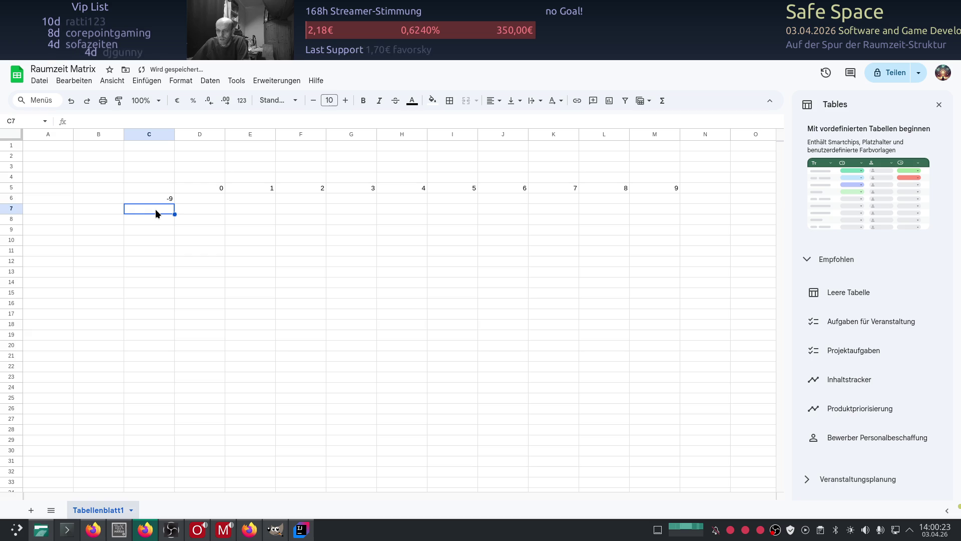
{"action": "type", "text": "="}
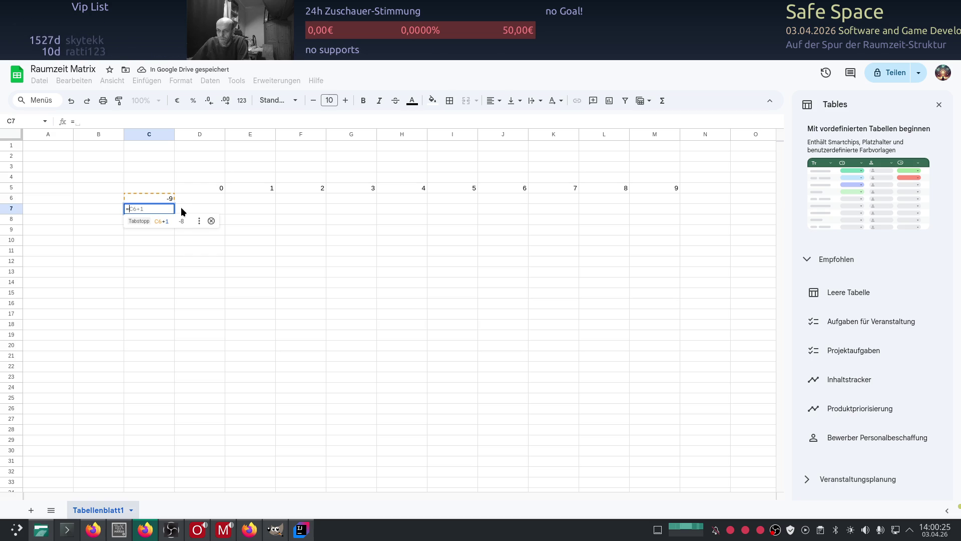
{"action": "key", "text": "Tab"}
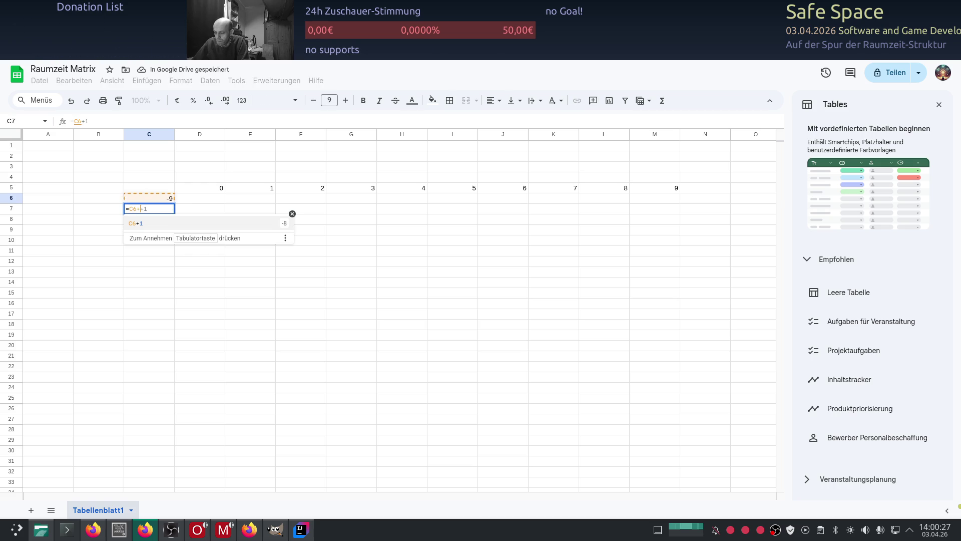
{"action": "key", "text": "Return"}
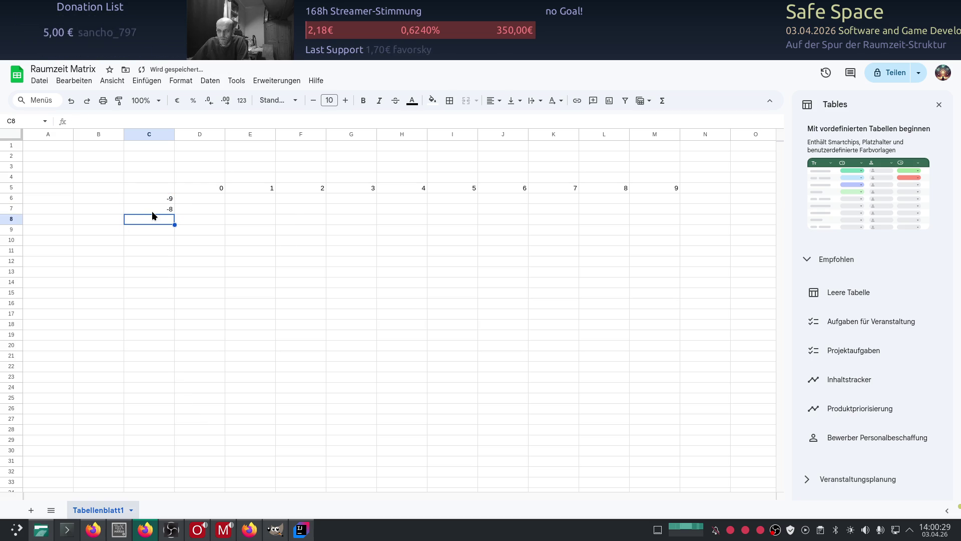
{"action": "key", "text": "Up"}
{"action": "mouse_move", "coordinate": [175, 213]}
{"action": "left_mouse_down"}
{"action": "mouse_move", "coordinate": [160, 337]}
{"action": "mouse_move", "coordinate": [168, 380]}
{"action": "mouse_move", "coordinate": [172, 348]}
{"action": "left_mouse_up"}
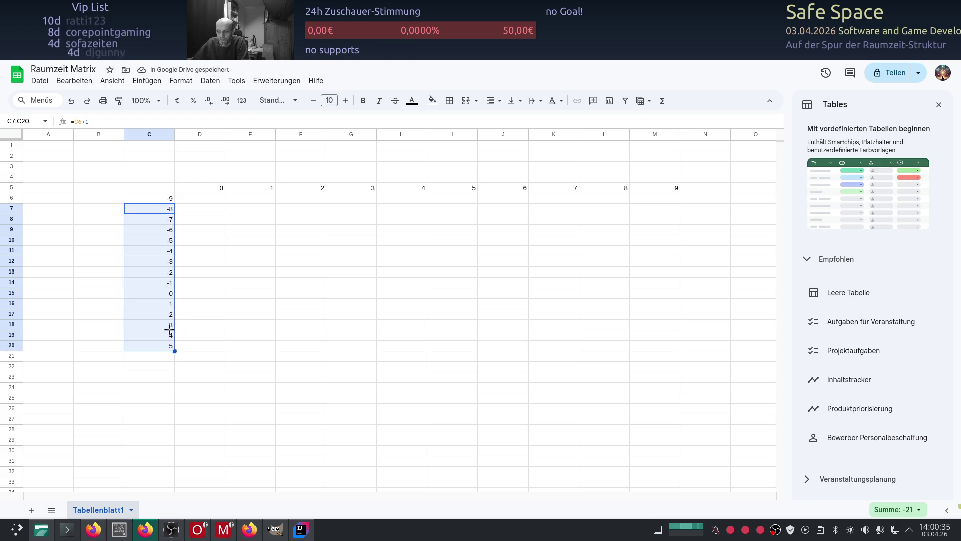
Delete the surplus values in C18:C20 so column C ends at 2 in C17
{"action": "left_click", "coordinate": [161, 304]}
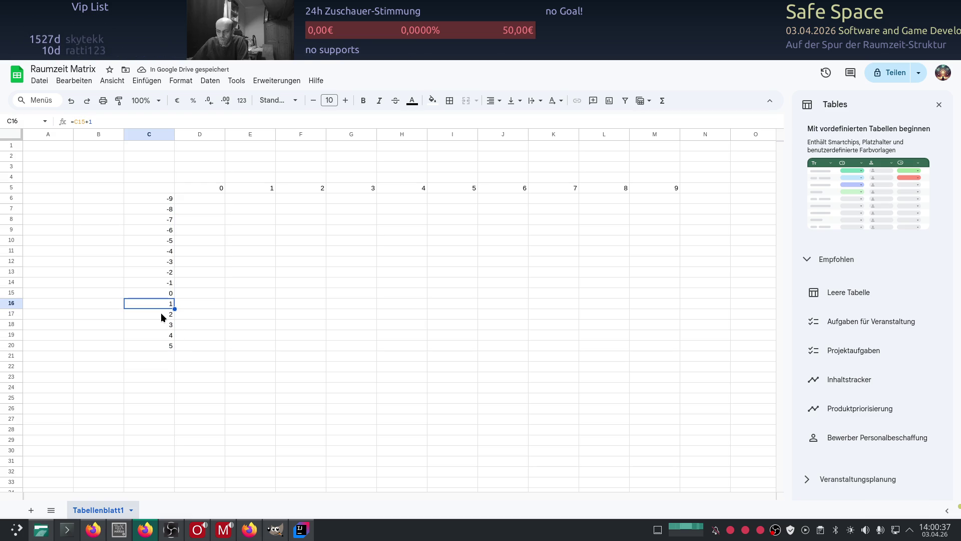
{"action": "left_click_drag", "start_coordinate": [161, 323], "coordinate": [159, 348]}
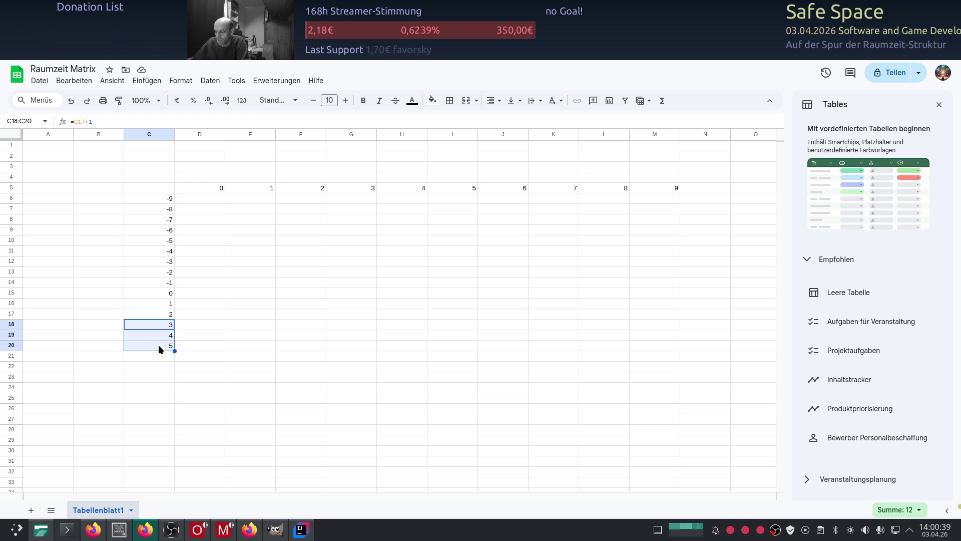
{"action": "key", "text": "Delete"}
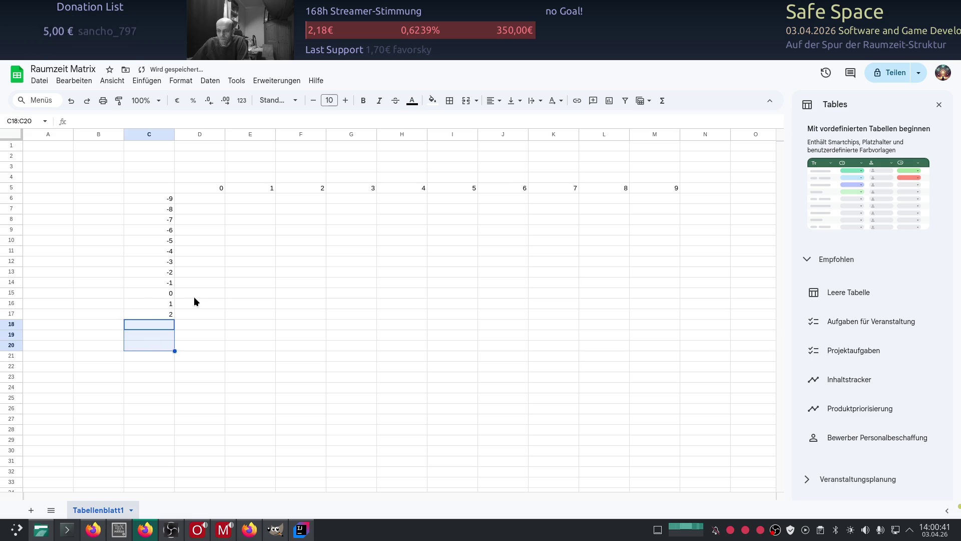
{"action": "left_click", "coordinate": [194, 295]}
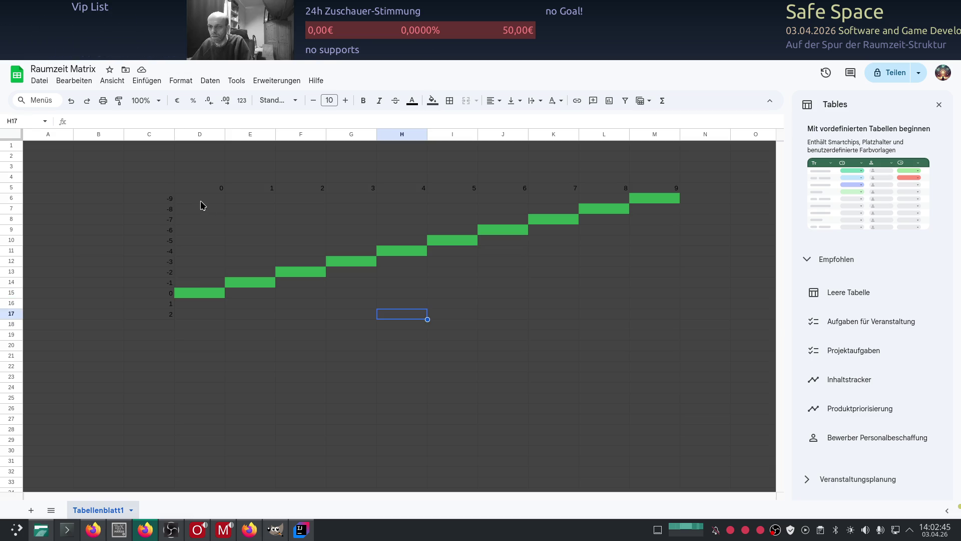
Fill cells D6:D14 blue
{"action": "left_click_drag", "start_coordinate": [199, 198], "coordinate": [200, 286]}
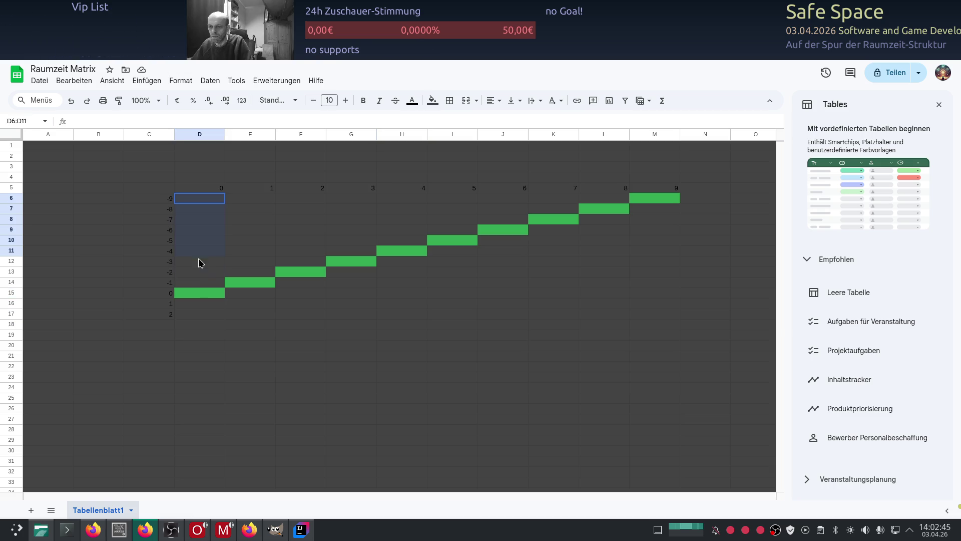
{"action": "left_click", "coordinate": [432, 100]}
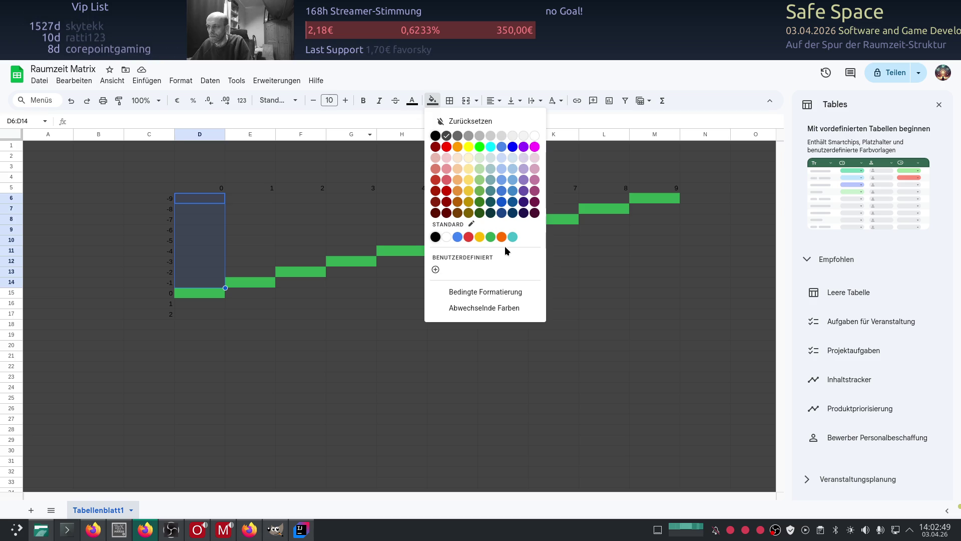
{"action": "left_click", "coordinate": [458, 237]}
Fill cells M7:M15 red
{"action": "left_click_drag", "start_coordinate": [661, 209], "coordinate": [664, 293]}
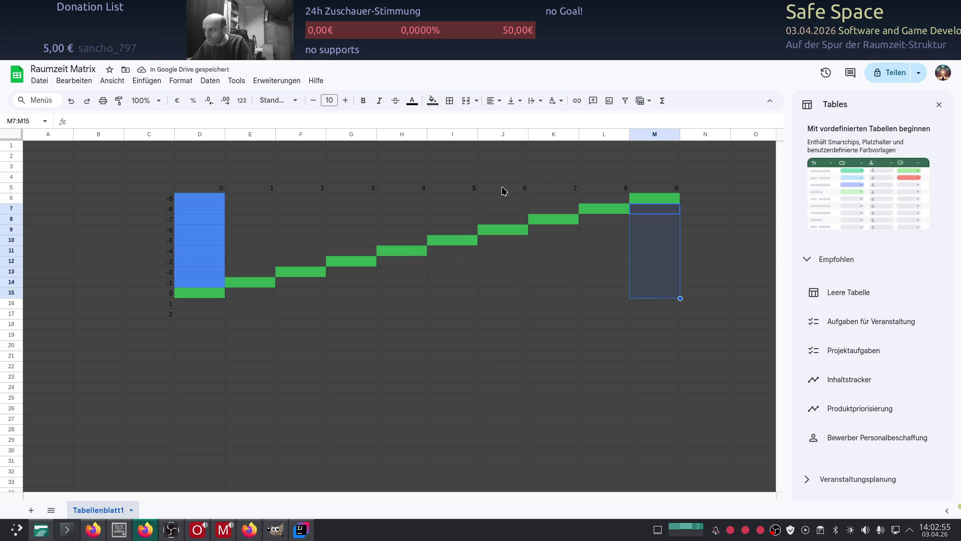
{"action": "left_click", "coordinate": [433, 101]}
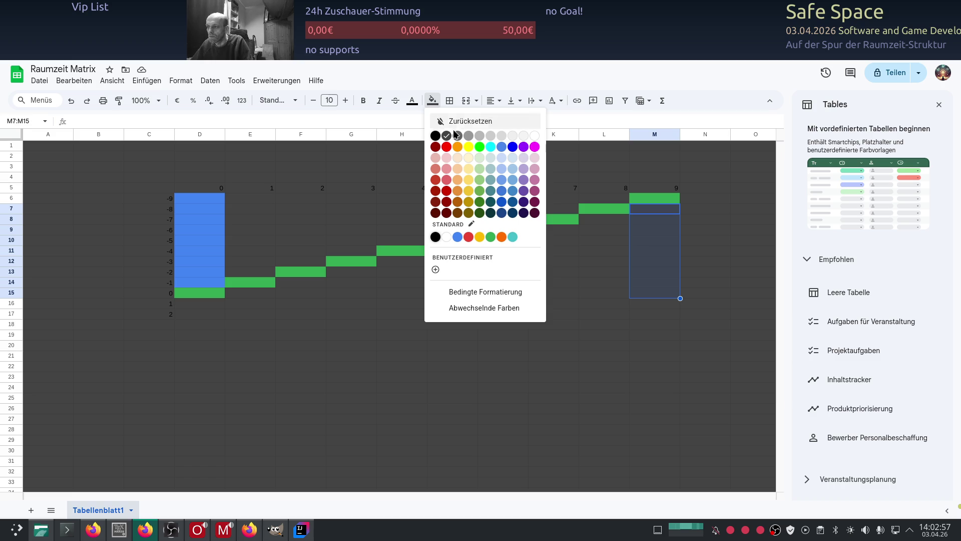
{"action": "left_click", "coordinate": [469, 237]}
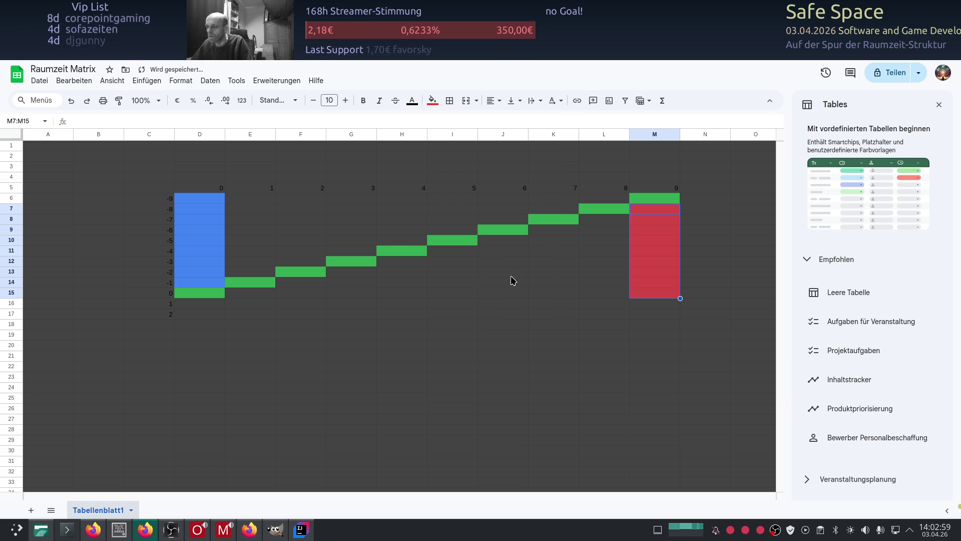
{"action": "left_click", "coordinate": [504, 300]}
{"action": "left_click", "coordinate": [466, 369]}
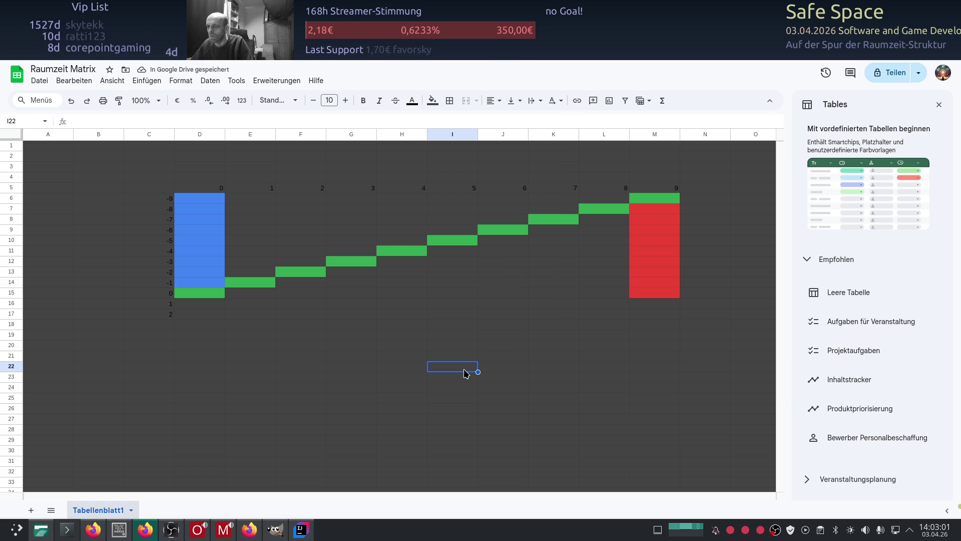
Fill row 6 from E6 to L6 blue
{"action": "left_click_drag", "start_coordinate": [592, 197], "coordinate": [262, 200]}
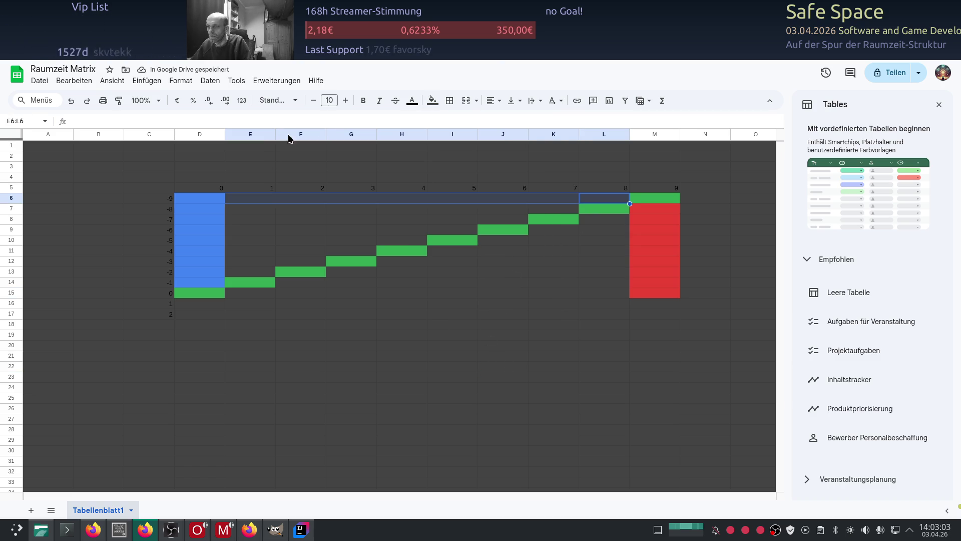
{"action": "left_click", "coordinate": [432, 100]}
{"action": "left_click", "coordinate": [457, 241]}
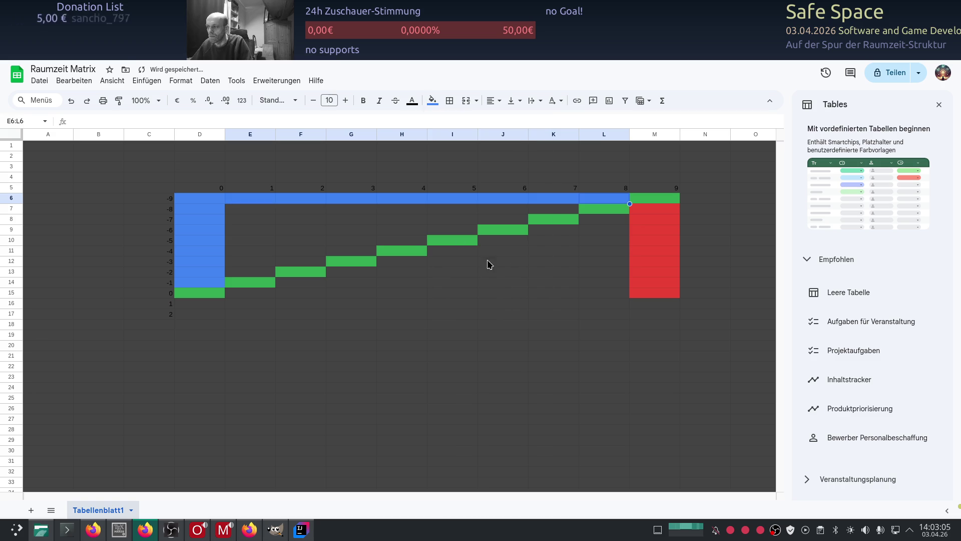
Fill row 15 from E15 to L15 red
{"action": "left_click_drag", "start_coordinate": [623, 294], "coordinate": [253, 293]}
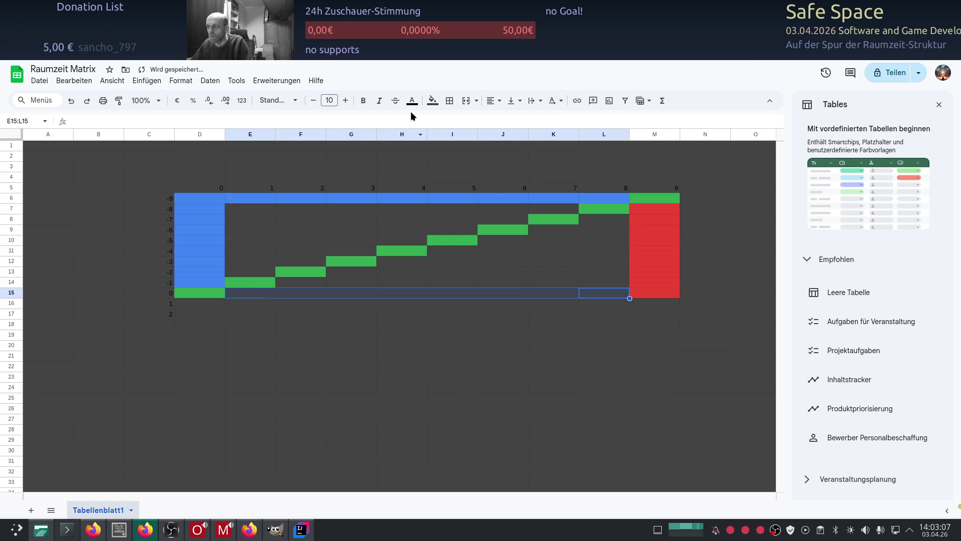
{"action": "left_click", "coordinate": [433, 100]}
{"action": "left_click", "coordinate": [472, 240]}
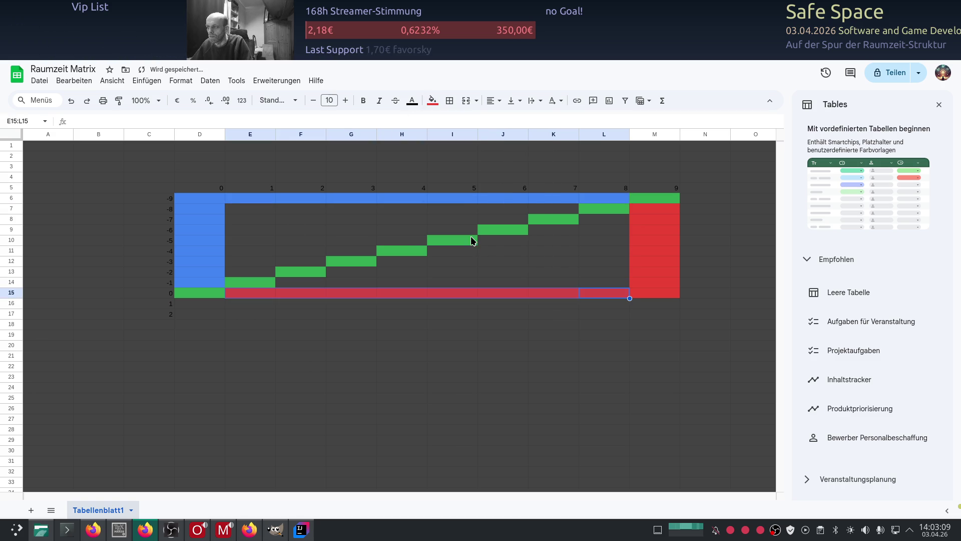
Begin selecting the blank row 14 cells beneath the green staircase
{"action": "mouse_move", "coordinate": [304, 284]}
{"action": "left_mouse_down"}
{"action": "mouse_move", "coordinate": [558, 294]}
{"action": "mouse_move", "coordinate": [607, 288]}
{"action": "mouse_move", "coordinate": [339, 273]}
{"action": "mouse_move", "coordinate": [607, 279]}
{"action": "left_mouse_up"}
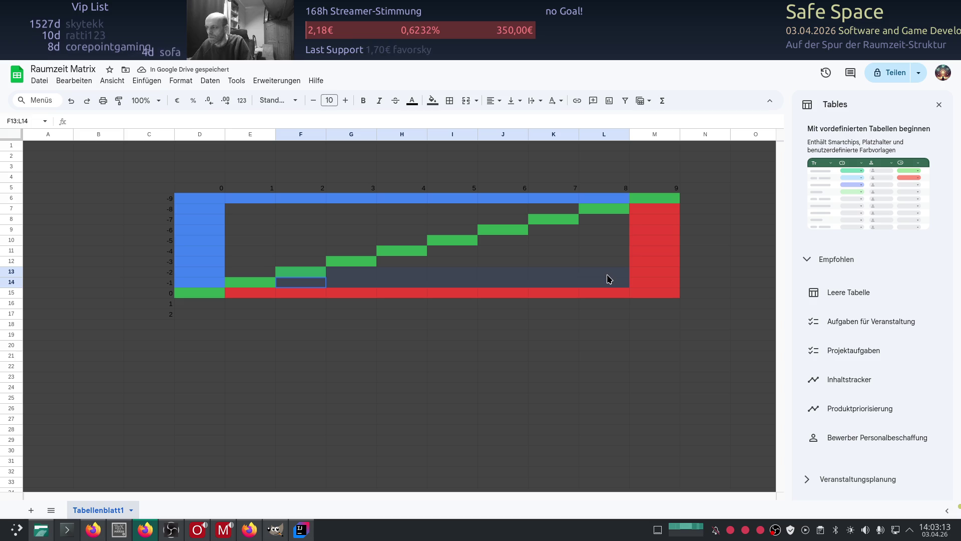
{"action": "mouse_move", "coordinate": [396, 266]}
{"action": "left_mouse_down"}
{"action": "mouse_move", "coordinate": [341, 274]}
{"action": "mouse_move", "coordinate": [504, 287]}
{"action": "mouse_move", "coordinate": [310, 287]}
{"action": "left_mouse_up"}
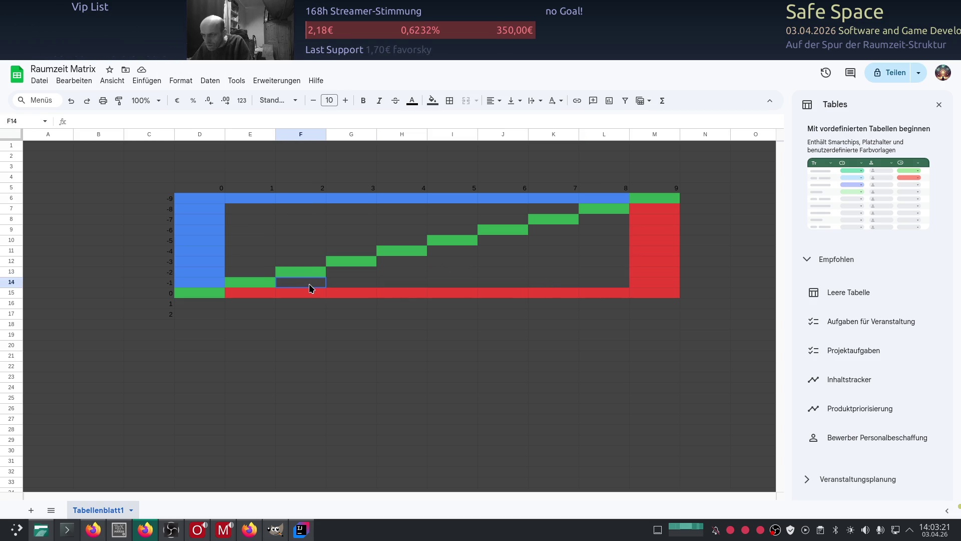
{"action": "mouse_move", "coordinate": [307, 280]}
{"action": "left_mouse_down"}
{"action": "mouse_move", "coordinate": [292, 282]}
{"action": "mouse_move", "coordinate": [541, 285]}
{"action": "left_mouse_up"}
Add G13:L13 through L8 to the selection and fill the lower triangle red
{"action": "left_click_drag", "start_coordinate": [343, 272], "coordinate": [599, 277]}
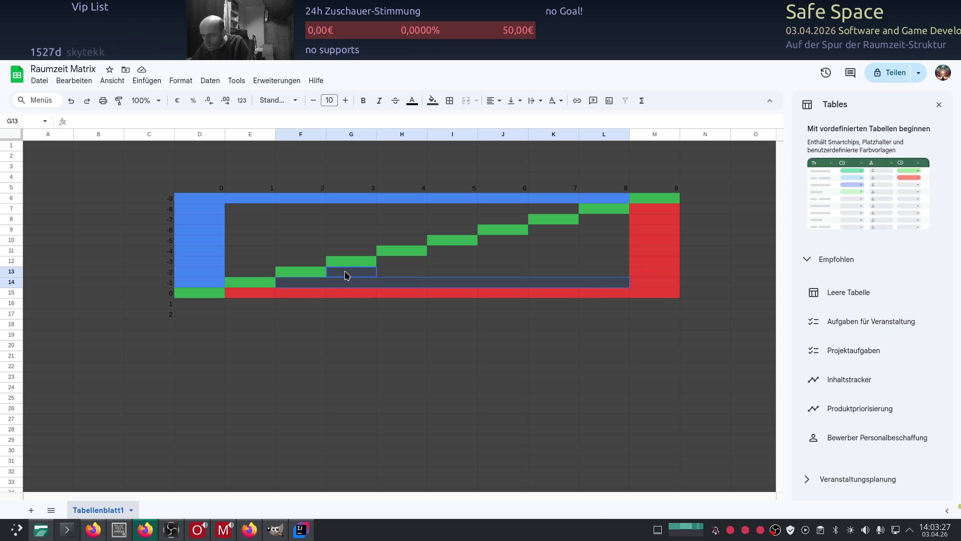
{"action": "left_click_drag", "start_coordinate": [412, 261], "coordinate": [572, 263]}
{"action": "left_click_drag", "start_coordinate": [467, 253], "coordinate": [629, 242]}
{"action": "left_click", "coordinate": [503, 244], "text": "ctrl"}
{"action": "left_click_drag", "start_coordinate": [575, 229], "coordinate": [593, 226]}
{"action": "left_click", "coordinate": [600, 218], "text": "ctrl"}
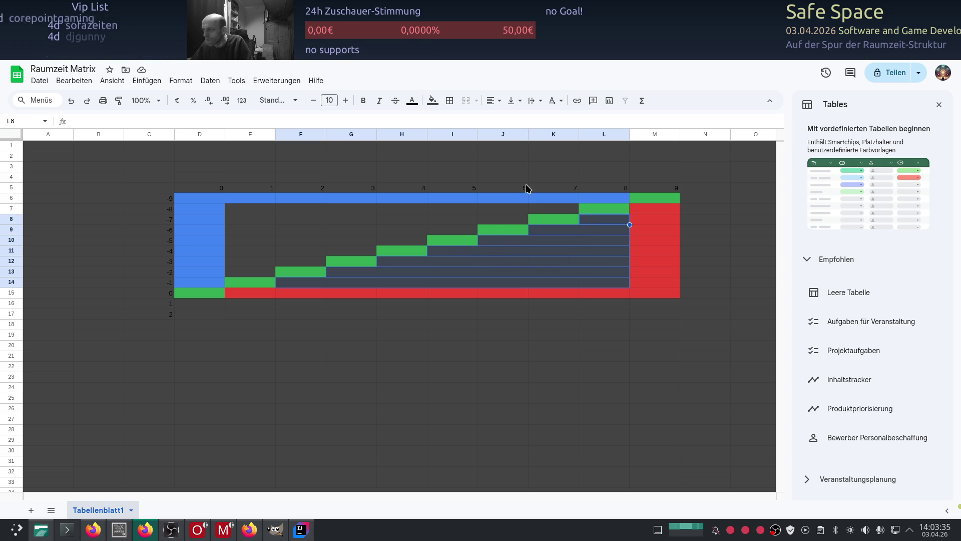
{"action": "left_click", "coordinate": [432, 100]}
{"action": "left_click", "coordinate": [467, 238]}
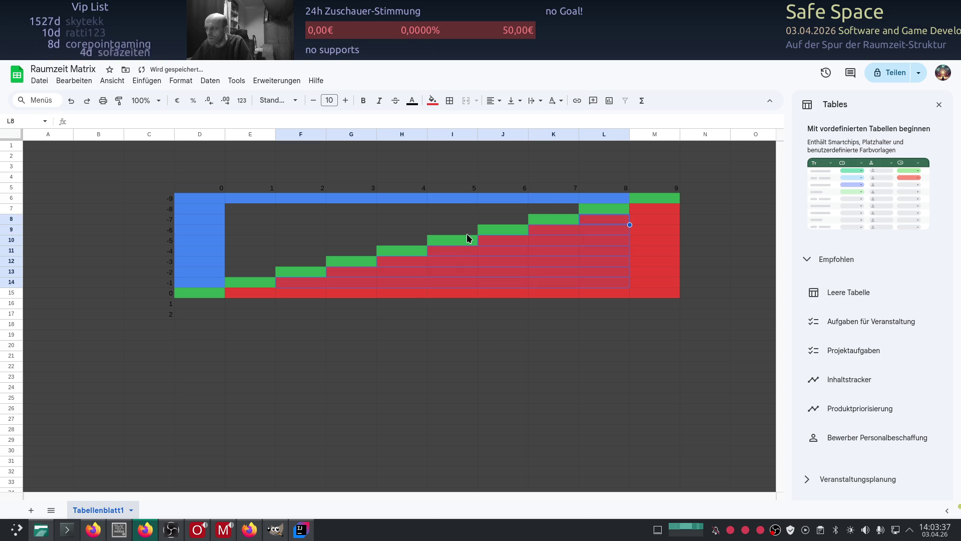
{"action": "left_click", "coordinate": [452, 314]}
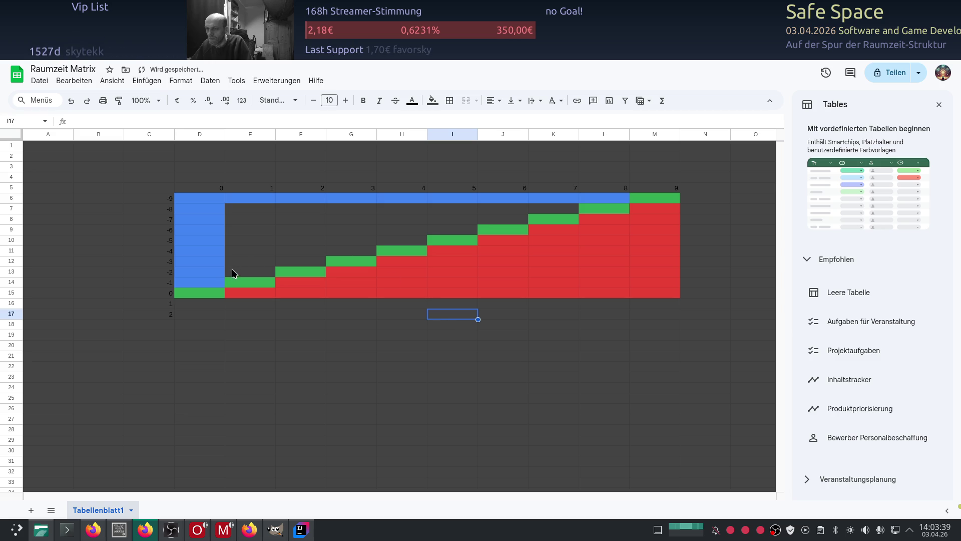
Select E7:E13 through K7 above the staircase and fill that triangle blue
{"action": "left_click_drag", "start_coordinate": [248, 211], "coordinate": [248, 270]}
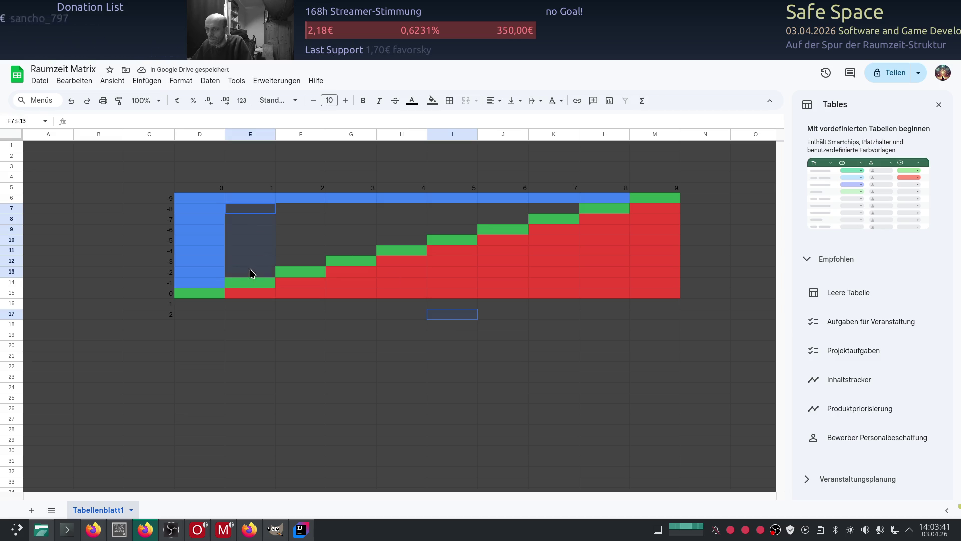
{"action": "left_click_drag", "start_coordinate": [323, 207], "coordinate": [311, 236], "text": "ctrl"}
{"action": "left_click_drag", "start_coordinate": [351, 209], "coordinate": [352, 259], "text": "ctrl"}
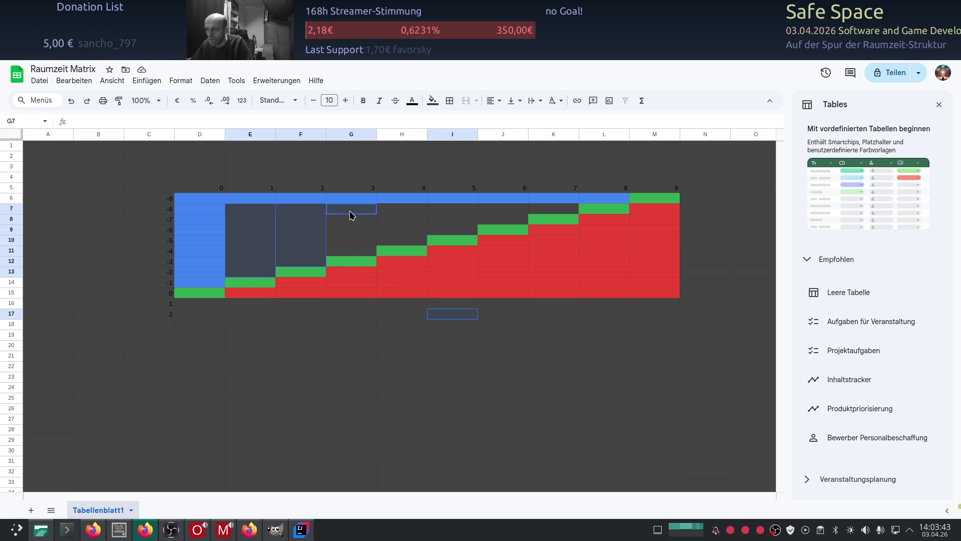
{"action": "left_click_drag", "start_coordinate": [399, 209], "coordinate": [398, 244], "text": "ctrl"}
{"action": "mouse_move", "coordinate": [452, 209]}
{"action": "left_mouse_down", "text": "ctrl"}
{"action": "mouse_move", "coordinate": [463, 229]}
{"action": "mouse_move", "coordinate": [503, 219]}
{"action": "left_mouse_up", "text": "ctrl"}
{"action": "left_click", "coordinate": [538, 211], "text": "ctrl"}
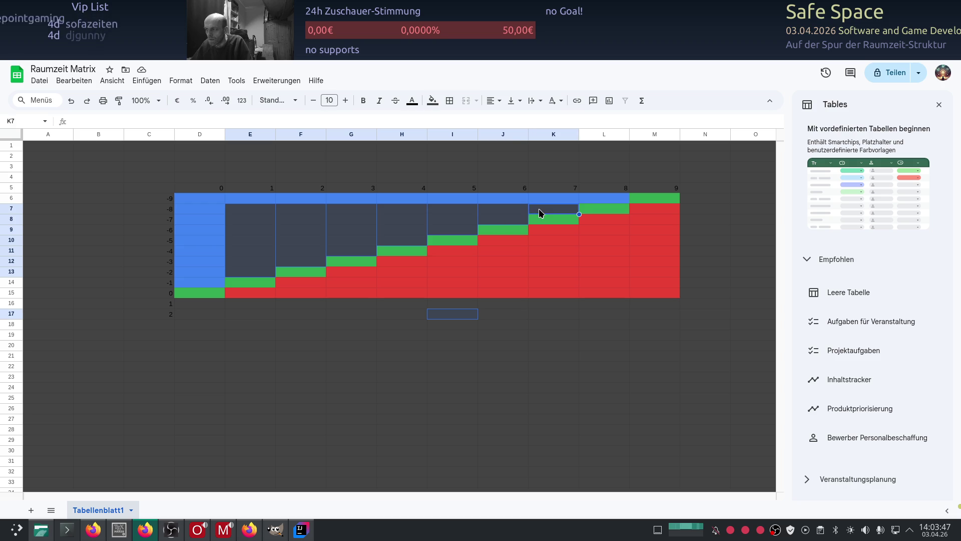
{"action": "left_click", "coordinate": [433, 102]}
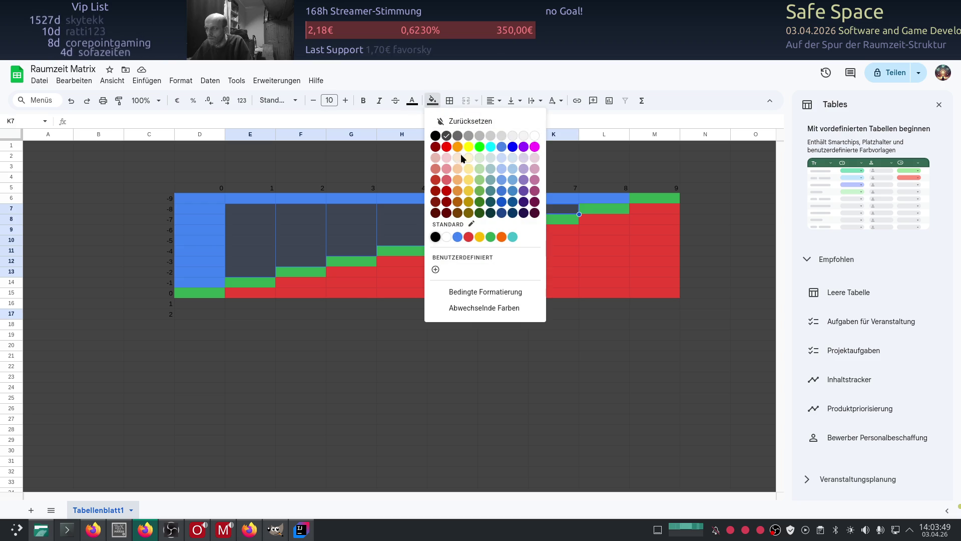
{"action": "left_click", "coordinate": [457, 238]}
{"action": "left_click", "coordinate": [330, 357]}
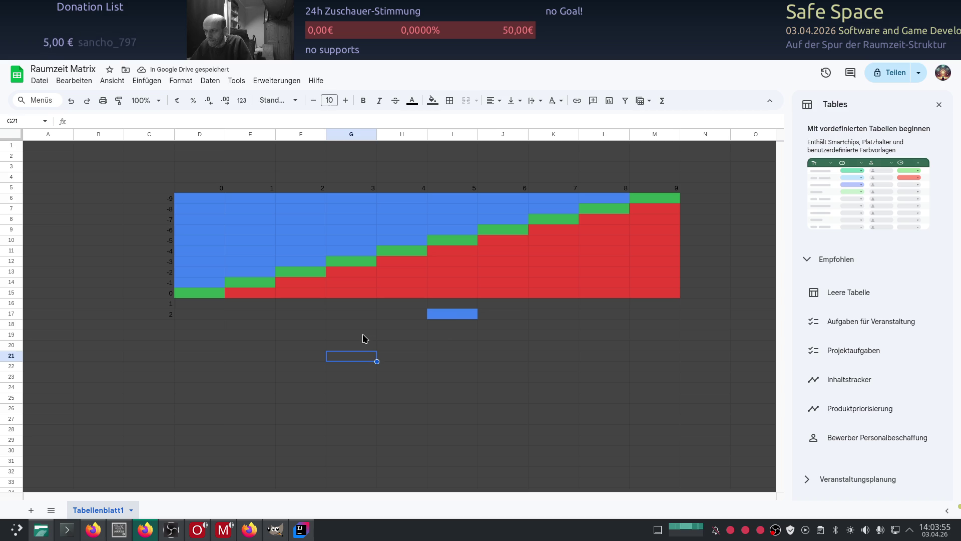
{"action": "left_click", "coordinate": [454, 319]}
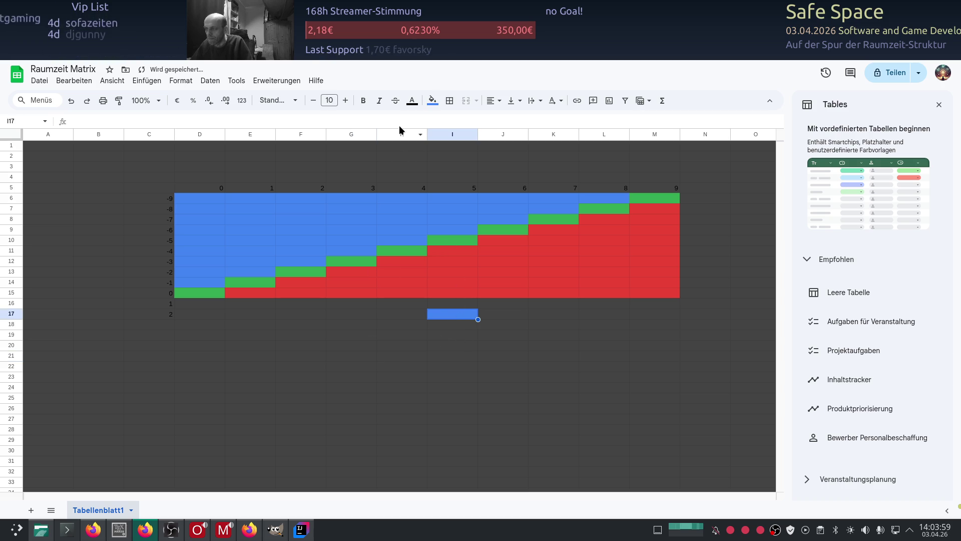
Clear the stray blue fill from cell I17
{"action": "left_click", "coordinate": [433, 99]}
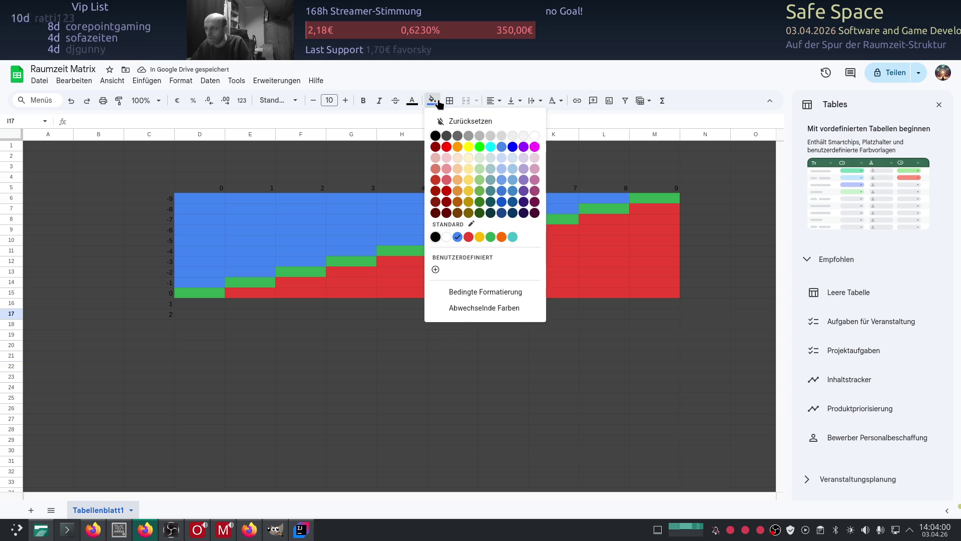
{"action": "left_click", "coordinate": [448, 138]}
{"action": "left_click", "coordinate": [401, 366]}
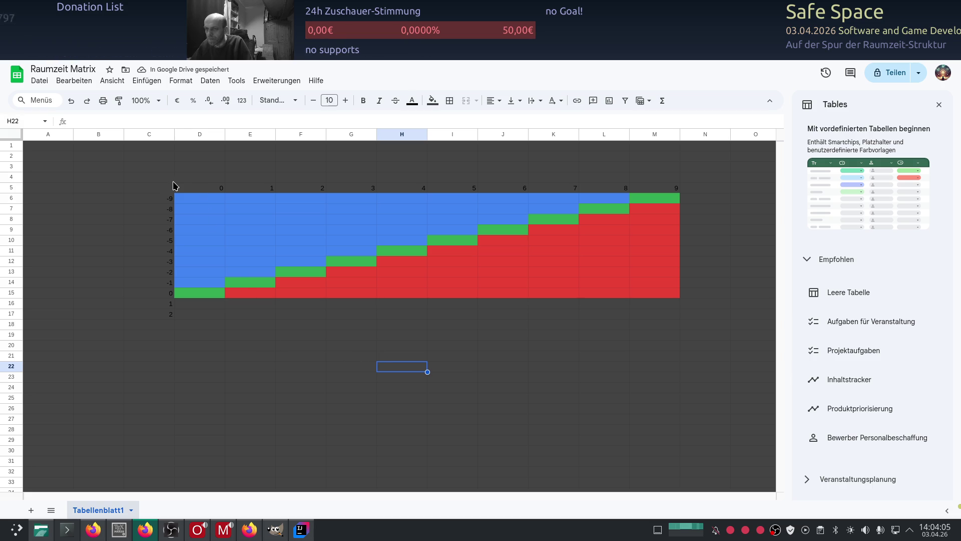
Fill the two empty rows 16–17 under the matrix (D16:M17) red
{"action": "left_click_drag", "start_coordinate": [164, 189], "coordinate": [652, 193]}
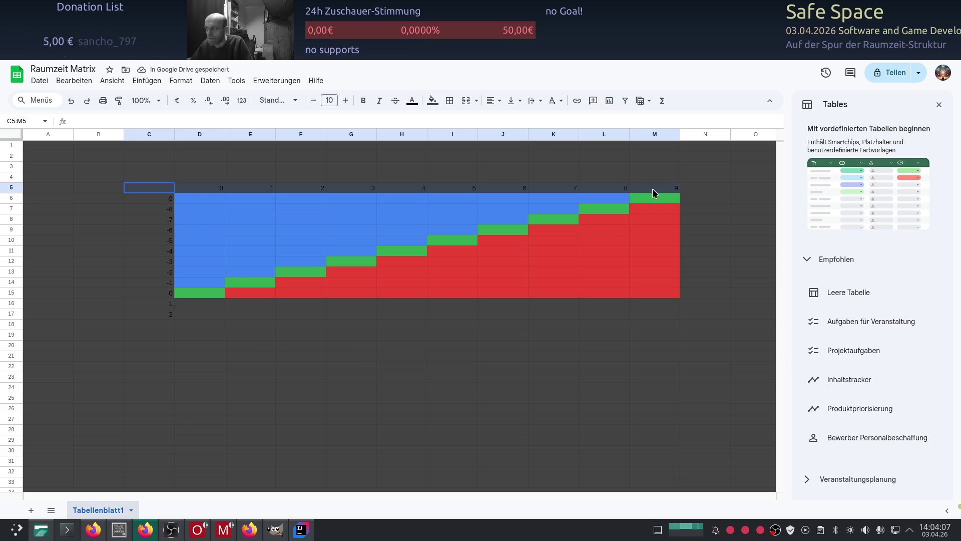
{"action": "left_click_drag", "start_coordinate": [159, 197], "coordinate": [156, 315]}
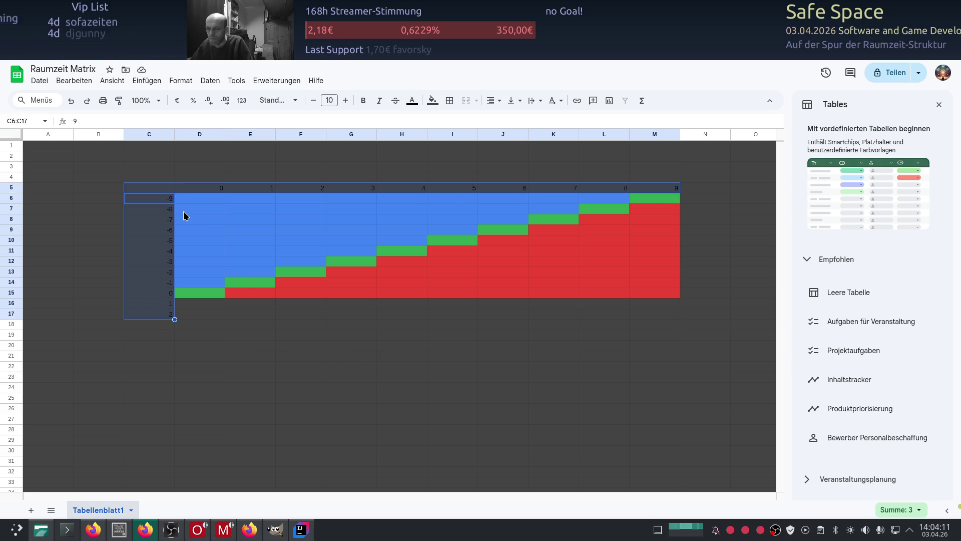
{"action": "left_click_drag", "start_coordinate": [189, 306], "coordinate": [651, 318]}
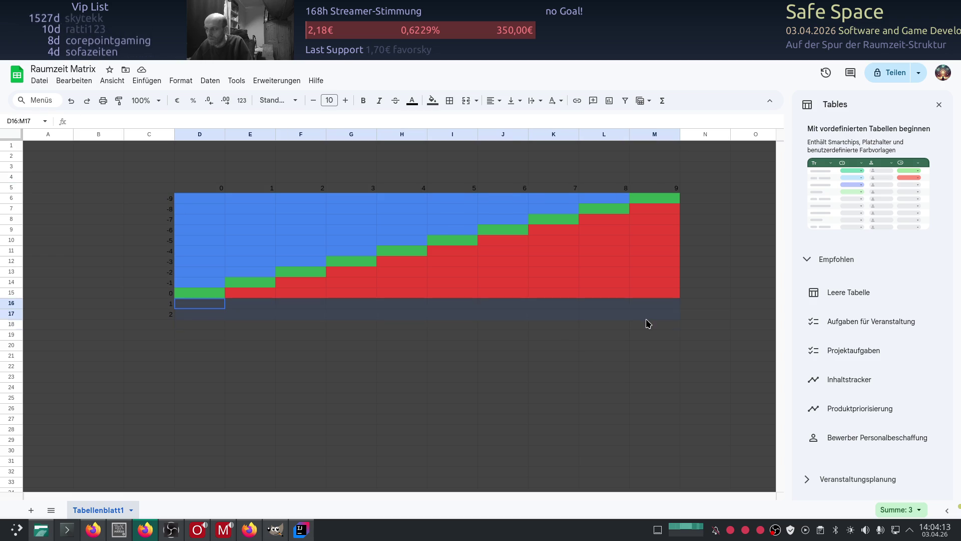
{"action": "left_click", "coordinate": [431, 100]}
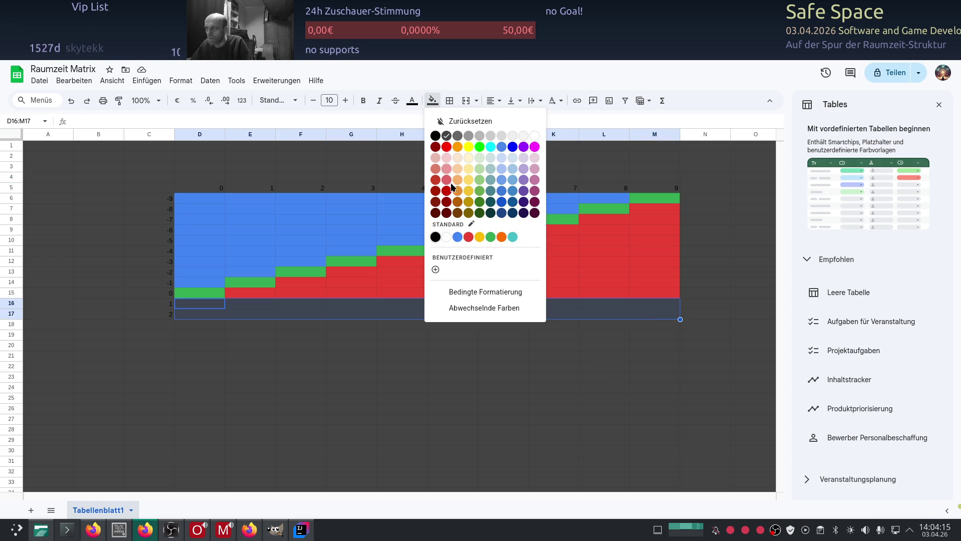
{"action": "left_click", "coordinate": [466, 231]}
{"action": "left_click", "coordinate": [301, 335]}
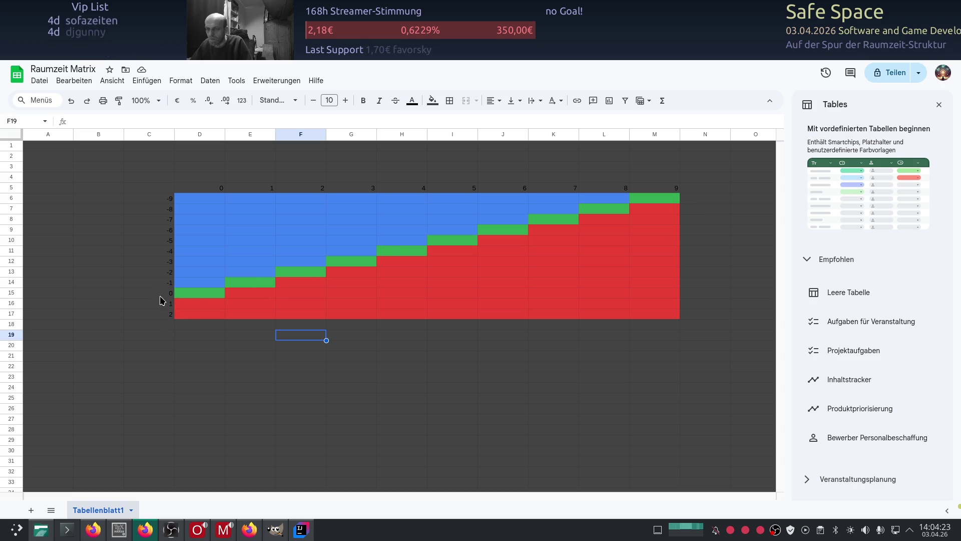
{"action": "left_click", "coordinate": [161, 196]}
{"action": "left_click_drag", "start_coordinate": [161, 196], "coordinate": [163, 318]}
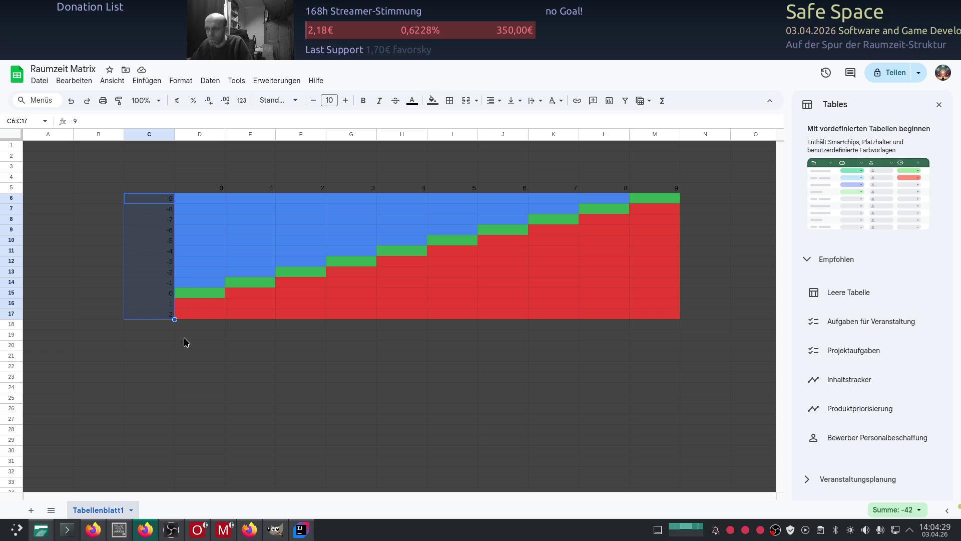
Fill the row label column C6:C17, -9 through 2, dark blue
{"action": "left_click", "coordinate": [433, 101]}
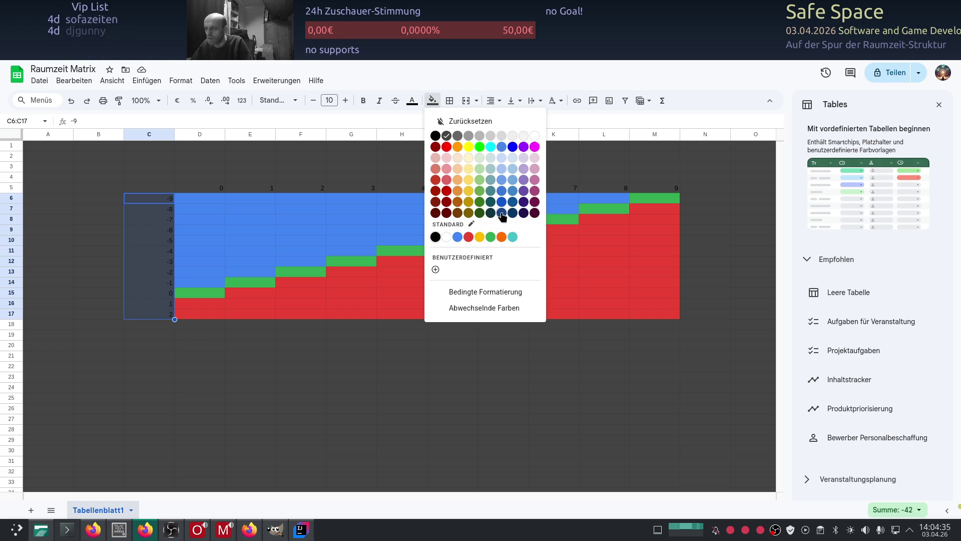
{"action": "left_click", "coordinate": [502, 214]}
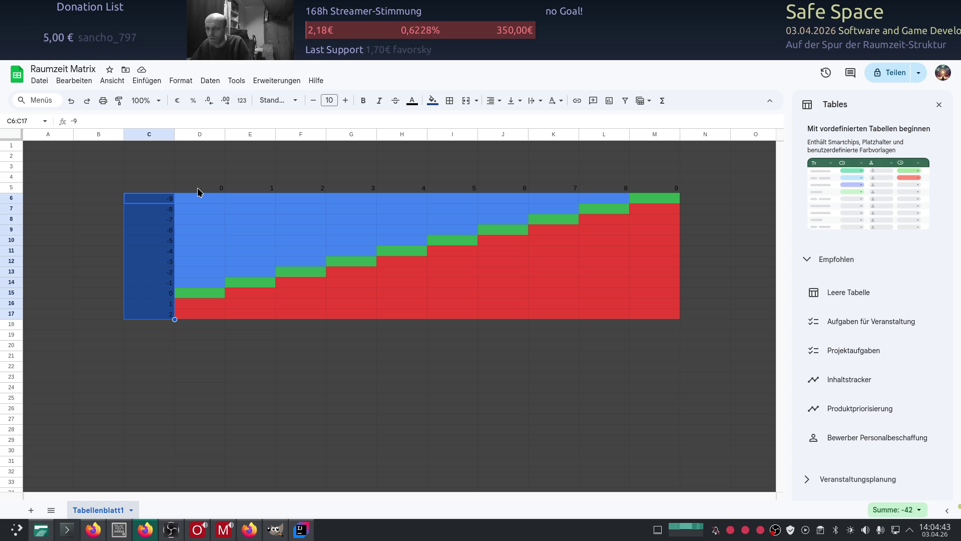
{"action": "left_click_drag", "start_coordinate": [183, 188], "coordinate": [648, 191]}
{"action": "left_click", "coordinate": [432, 101]}
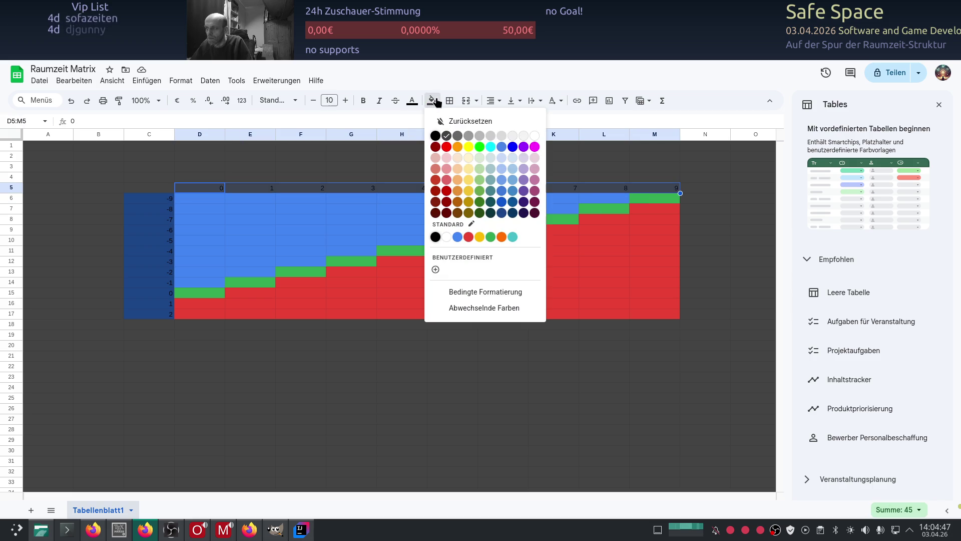
Give the 0–9 header row D5:M5 a dark red fill with light, centred numbers
{"action": "left_click", "coordinate": [446, 213]}
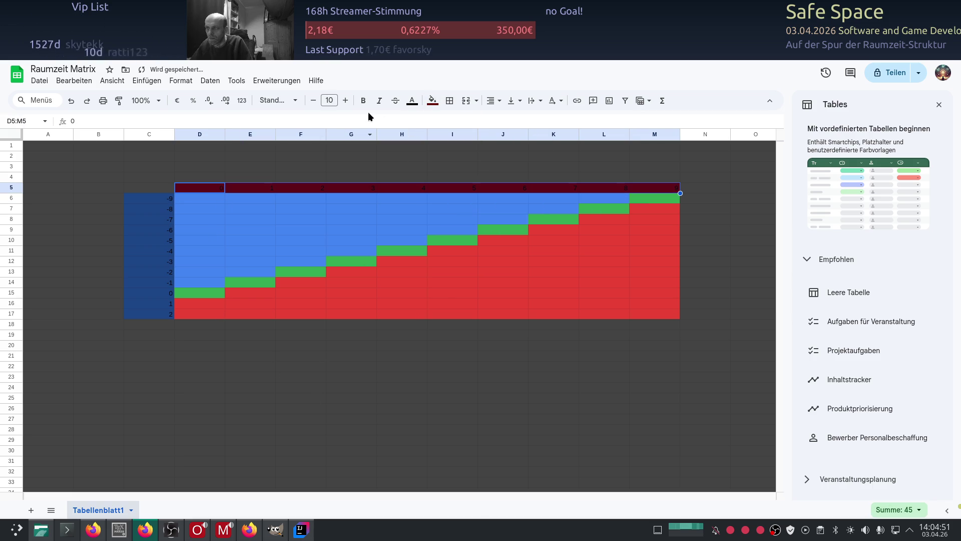
{"action": "left_click", "coordinate": [412, 101]}
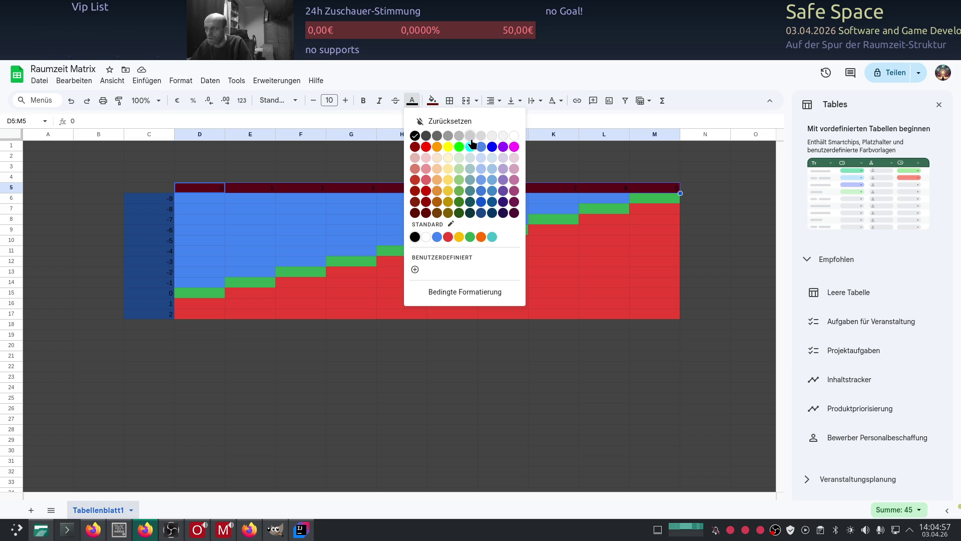
{"action": "left_click", "coordinate": [503, 136]}
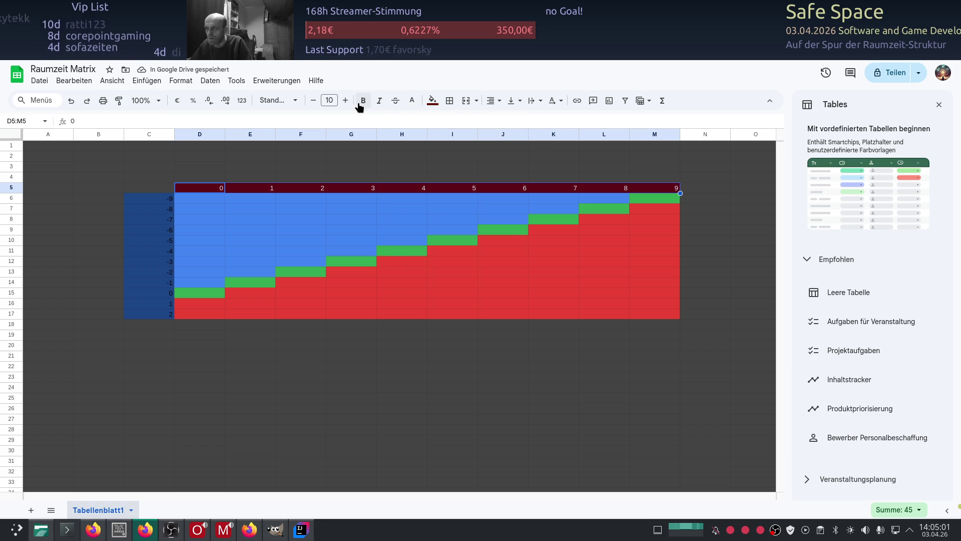
{"action": "left_click", "coordinate": [493, 101]}
{"action": "left_click", "coordinate": [509, 120]}
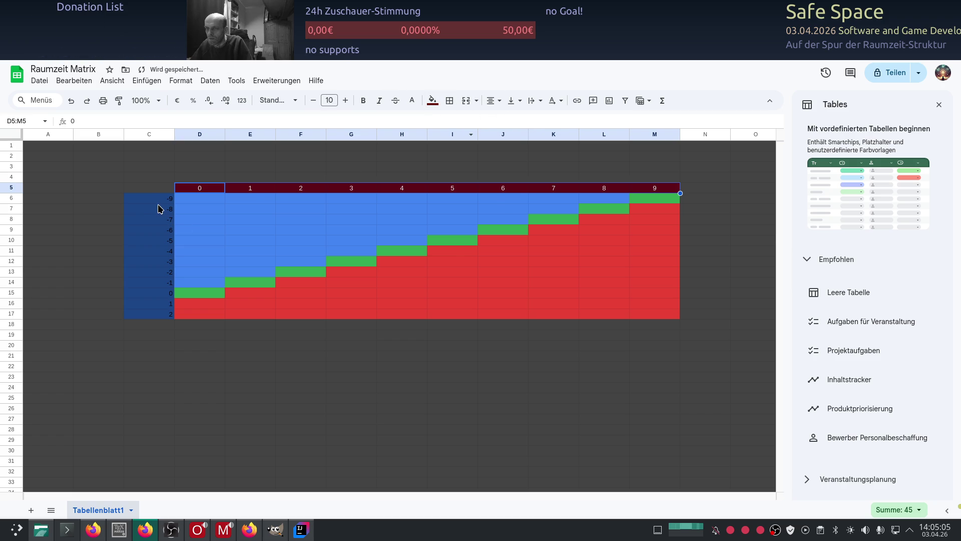
{"action": "left_click_drag", "start_coordinate": [154, 198], "coordinate": [149, 317]}
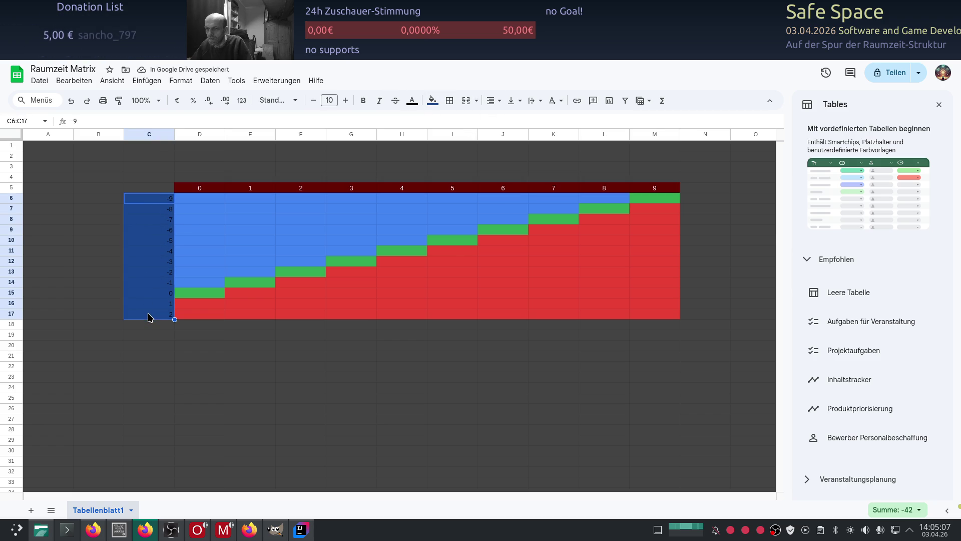
Make the row labels in C6:C17 white and centred
{"action": "left_click", "coordinate": [412, 101]}
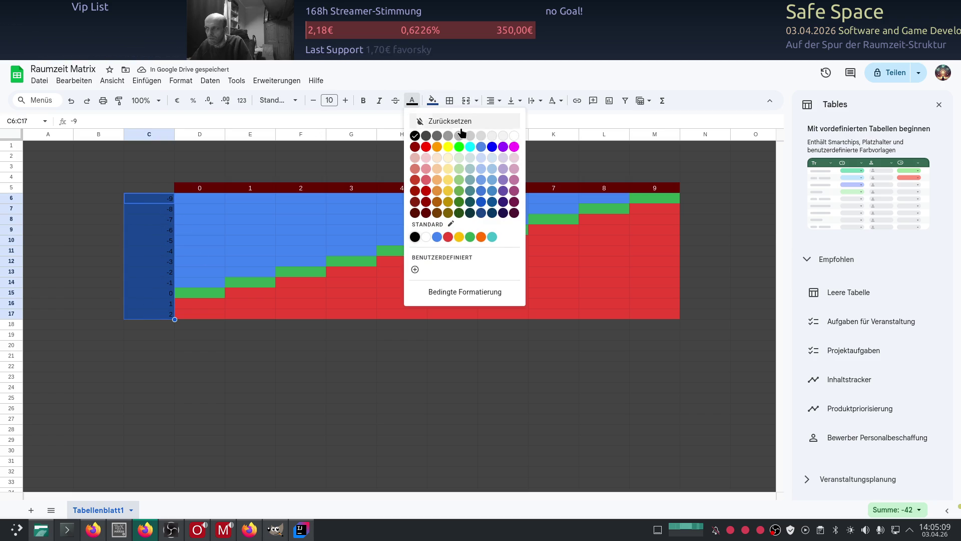
{"action": "left_click", "coordinate": [503, 136]}
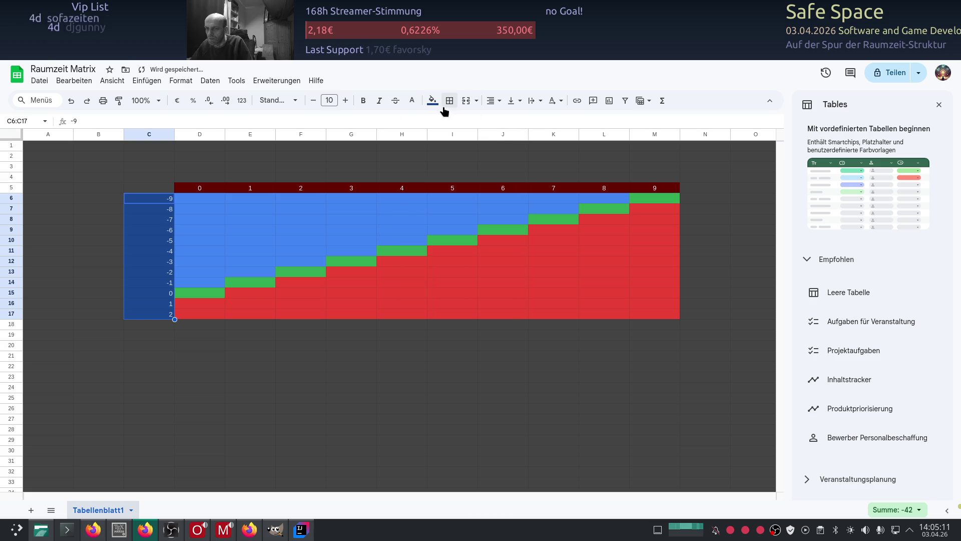
{"action": "left_click", "coordinate": [490, 101]}
{"action": "left_click", "coordinate": [510, 122]}
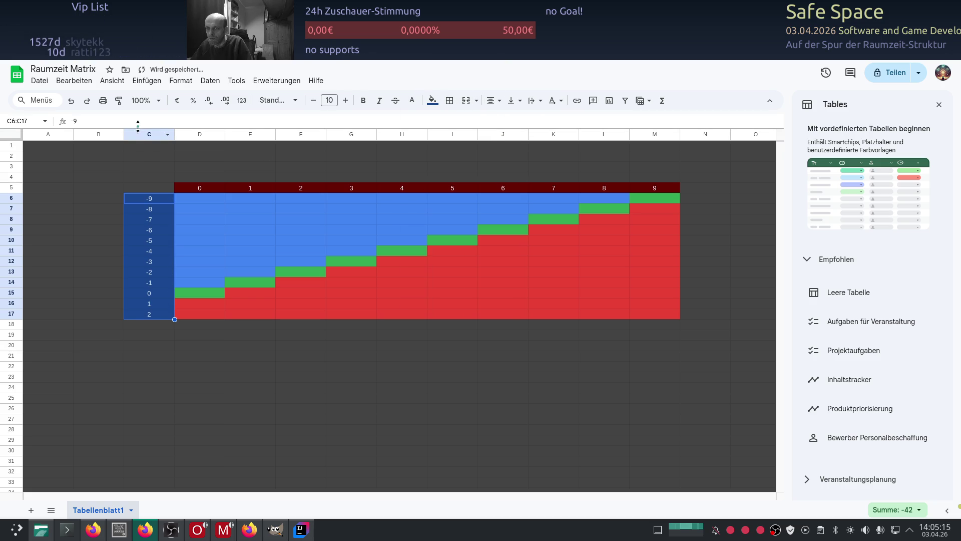
Widen column B to shift the matrix right and fit column C to the labels
{"action": "left_click_drag", "start_coordinate": [124, 134], "coordinate": [147, 135]}
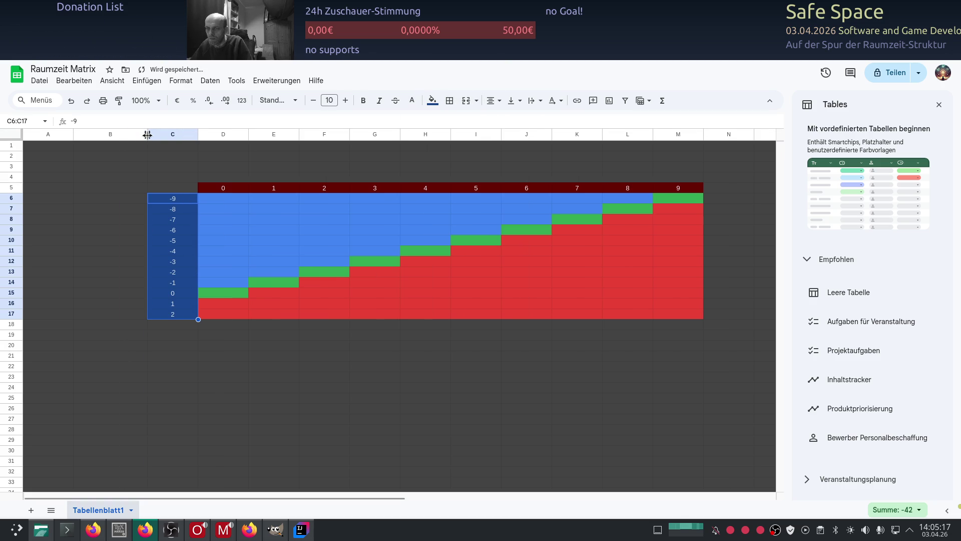
{"action": "left_click_drag", "start_coordinate": [147, 134], "coordinate": [168, 135]}
{"action": "left_click", "coordinate": [99, 269]}
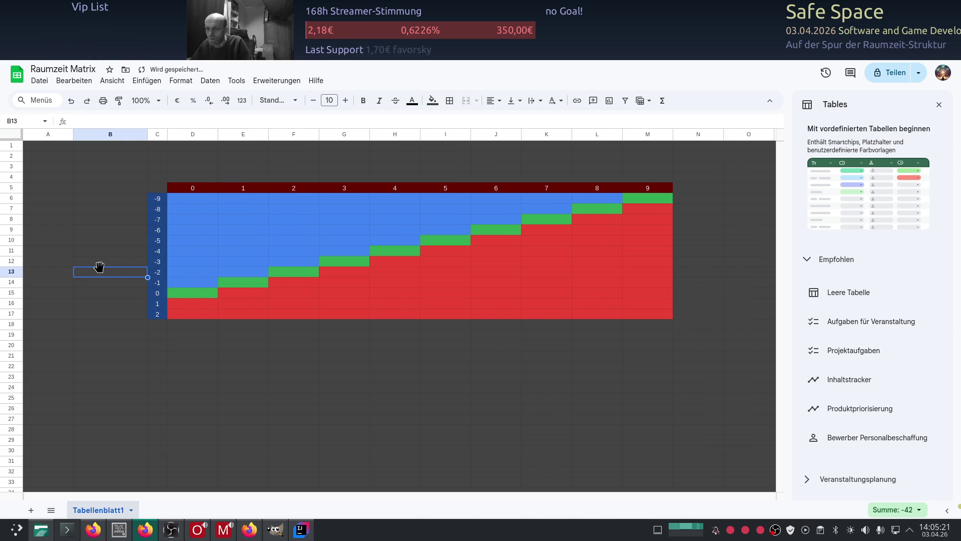
{"action": "left_click", "coordinate": [205, 349]}
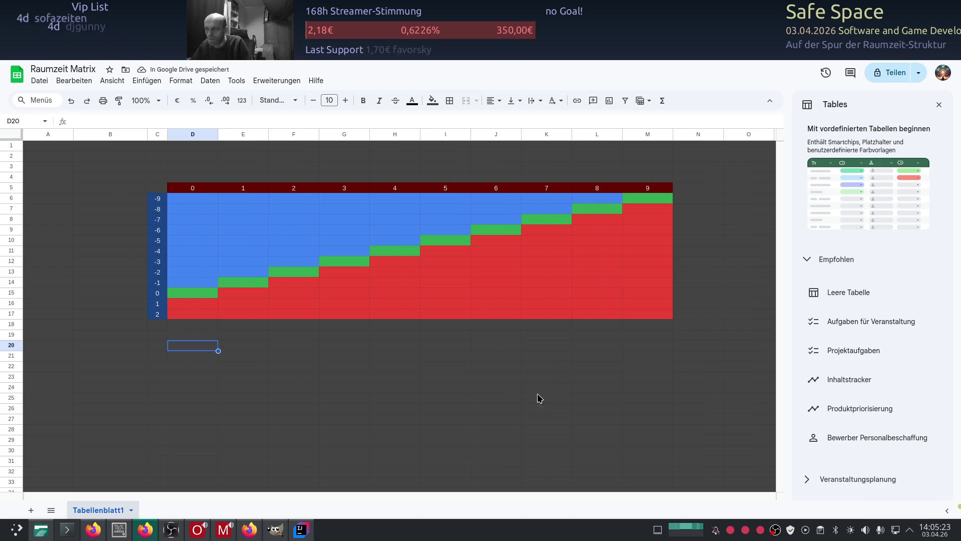
{"action": "left_click", "coordinate": [496, 388]}
{"action": "left_click_drag", "start_coordinate": [165, 134], "coordinate": [189, 134]}
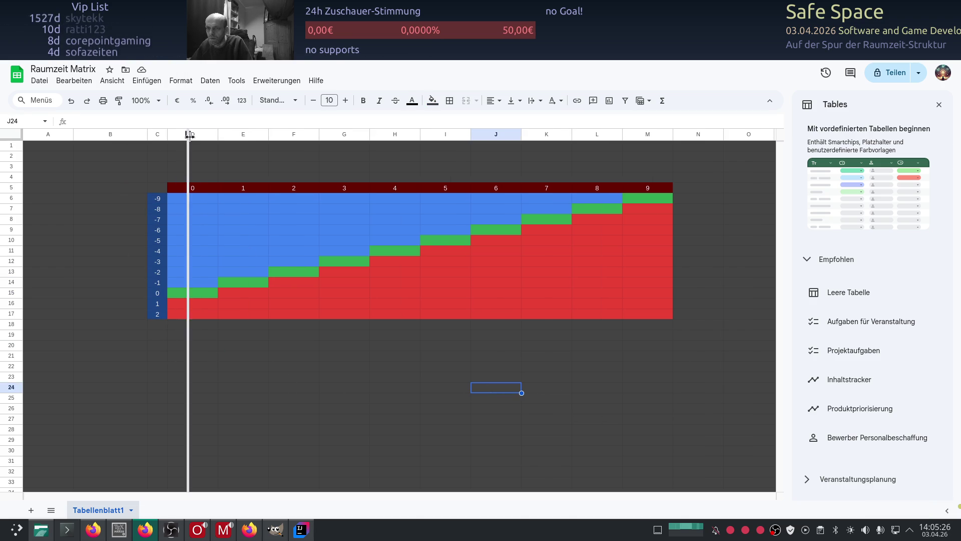
{"action": "left_click", "coordinate": [125, 187]}
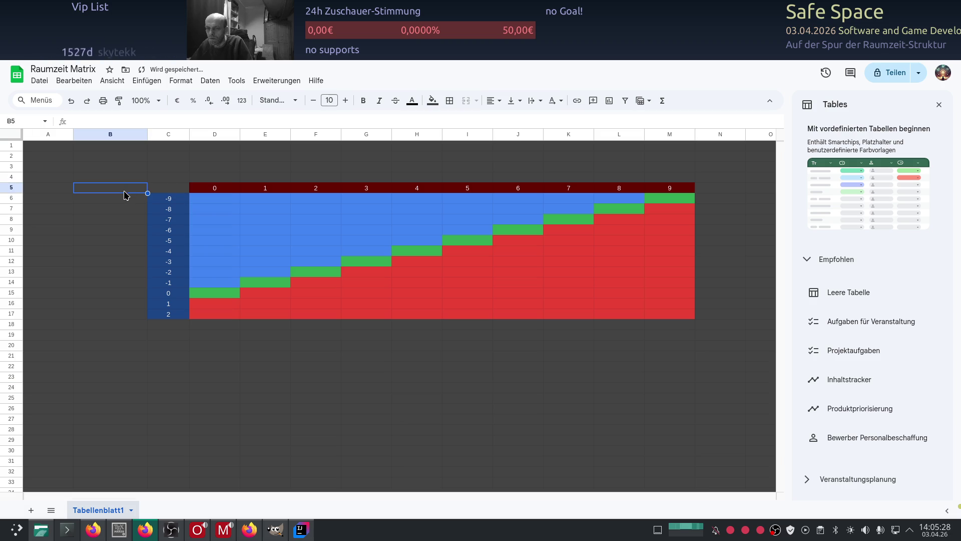
{"action": "left_click", "coordinate": [164, 176]}
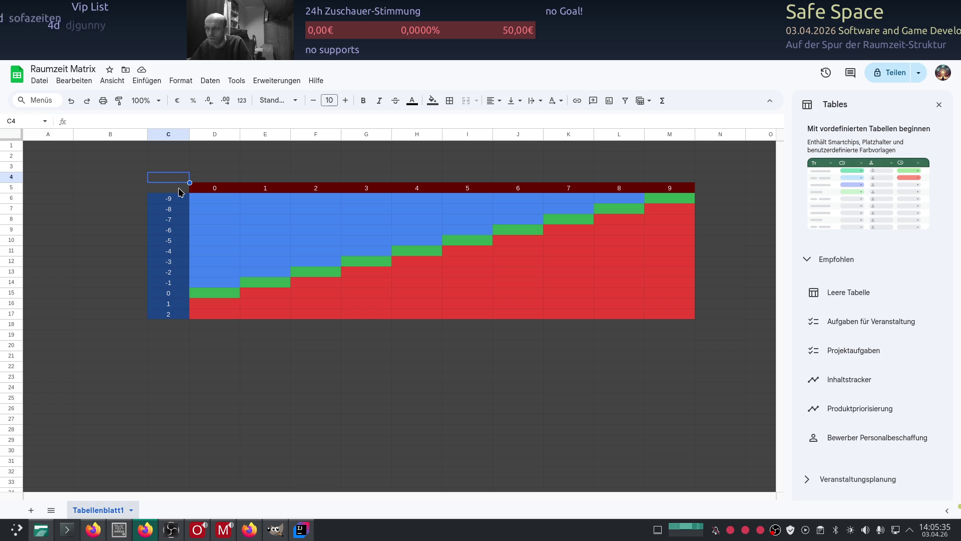
{"action": "left_click", "coordinate": [180, 192]}
{"action": "type", "text": "R"}
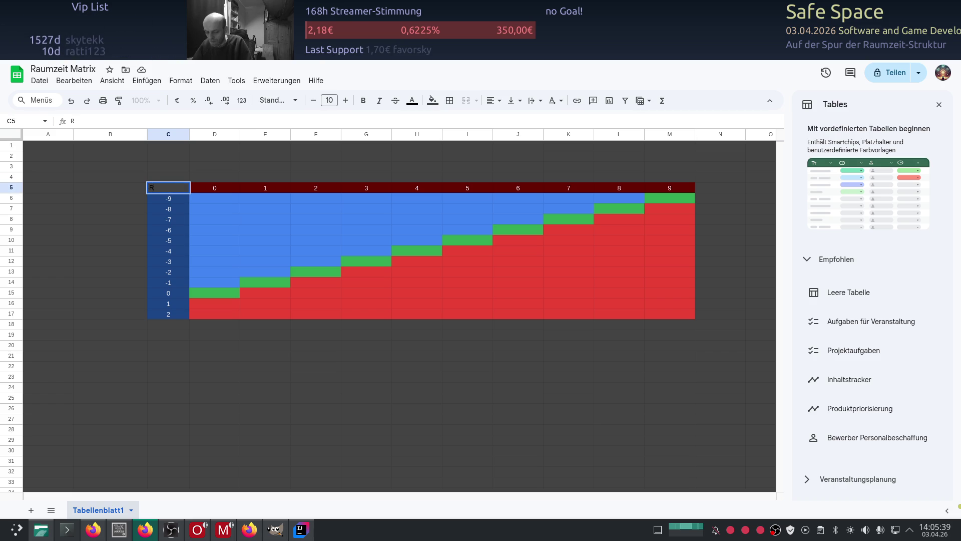
{"action": "type", "text": "aum/"}
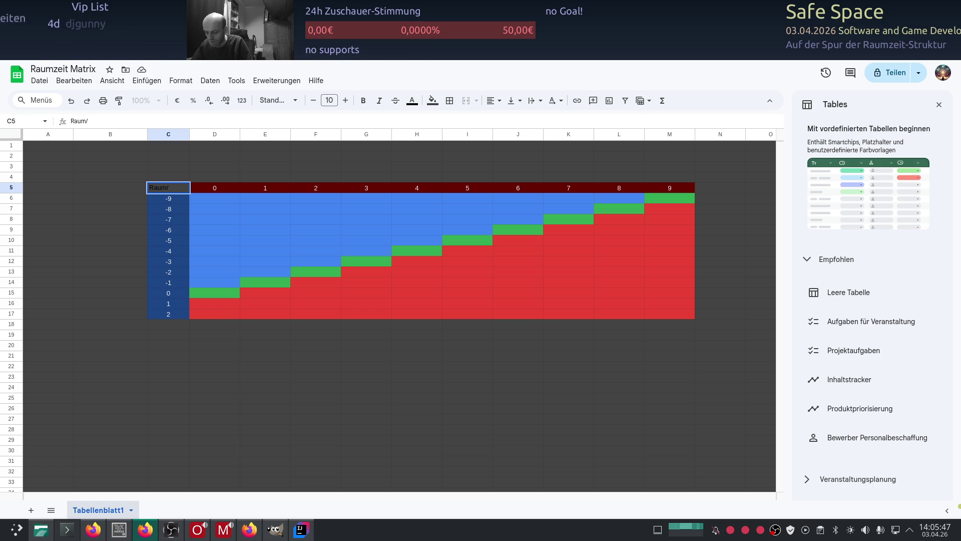
{"action": "type", "text": "Zeit"}
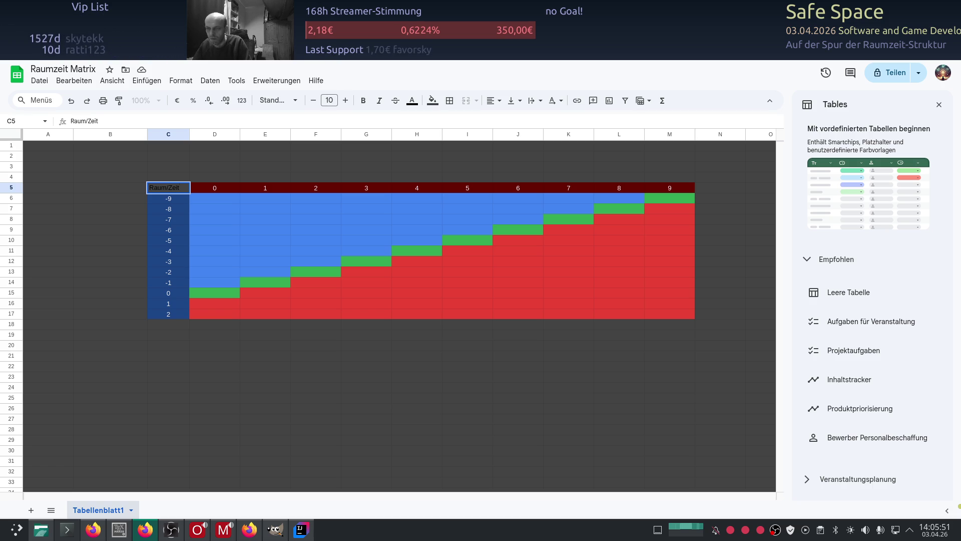
Trim the corner label C5 from Raum/Zeit to Raum, then clear the cell
{"action": "key", "text": "BackSpace"}
{"action": "key", "text": "BackSpace"}
{"action": "key", "text": "BackSpace"}
{"action": "key", "text": "BackSpace"}
{"action": "left_click", "coordinate": [222, 426]}
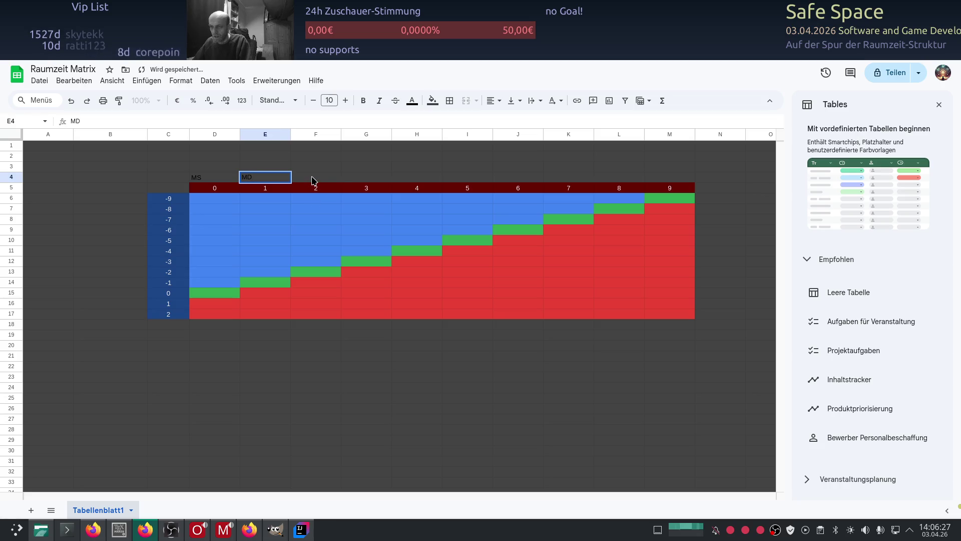
Enter MS, MD, ES, ED, MS, MD, PS, PD, QS, QD across D4:M4 above the column numbers
{"action": "key", "text": "Tab"}
{"action": "type", "text": "ES"}
{"action": "key", "text": "Tab"}
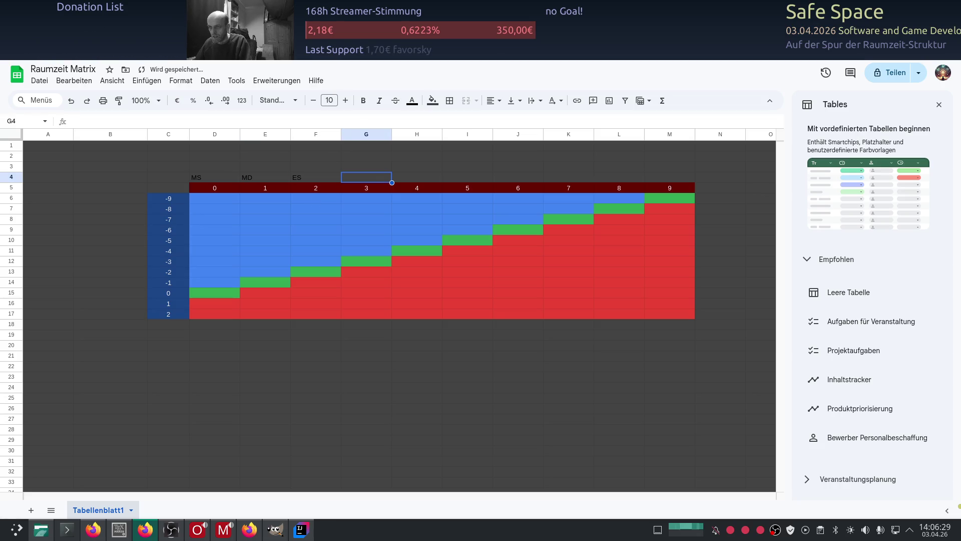
{"action": "type", "text": "ED"}
{"action": "key", "text": "Tab"}
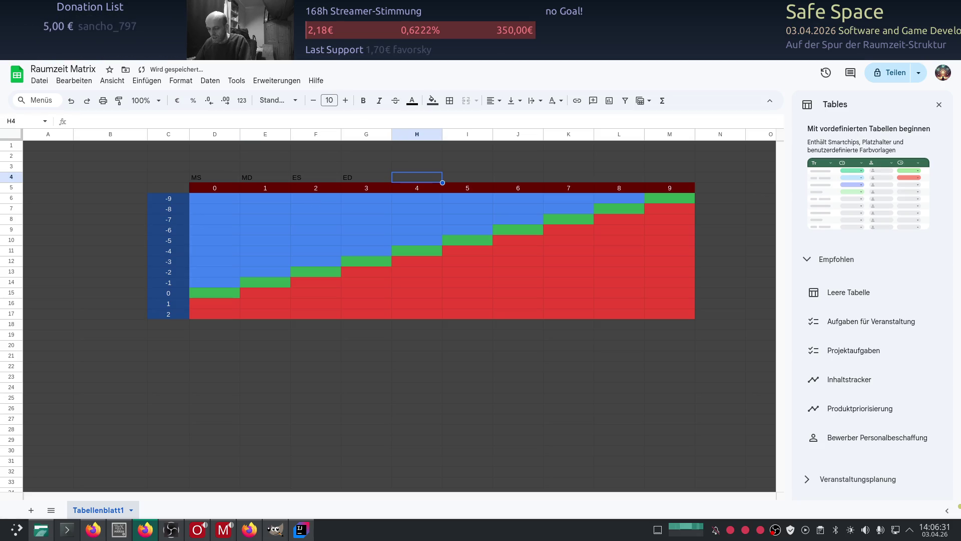
{"action": "type", "text": "MS"}
{"action": "key", "text": "Tab"}
{"action": "type", "text": "MD"}
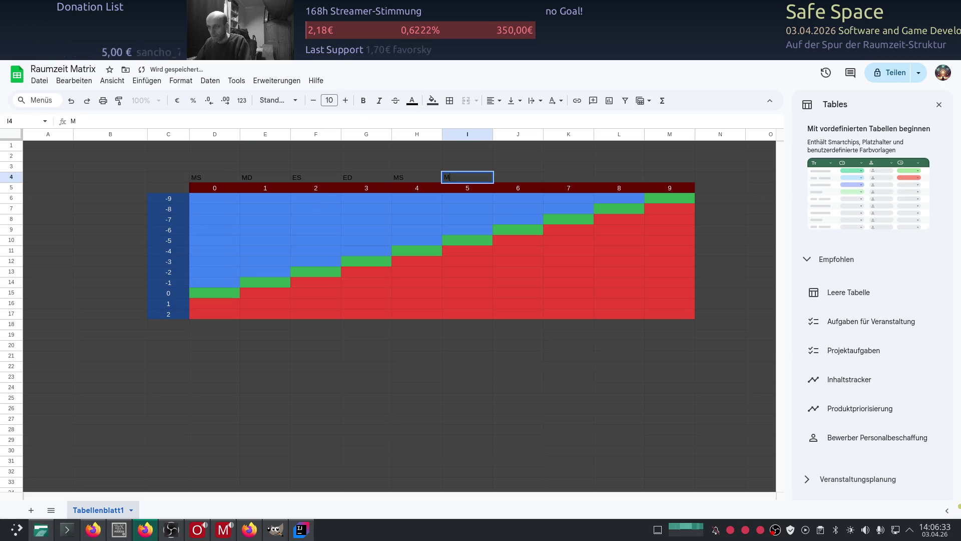
{"action": "key", "text": "Tab"}
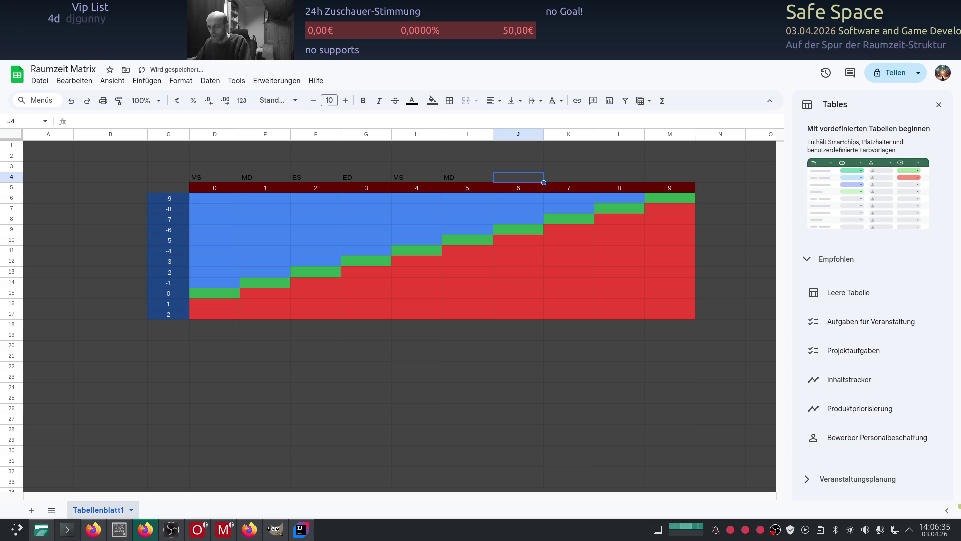
{"action": "type", "text": "PS"}
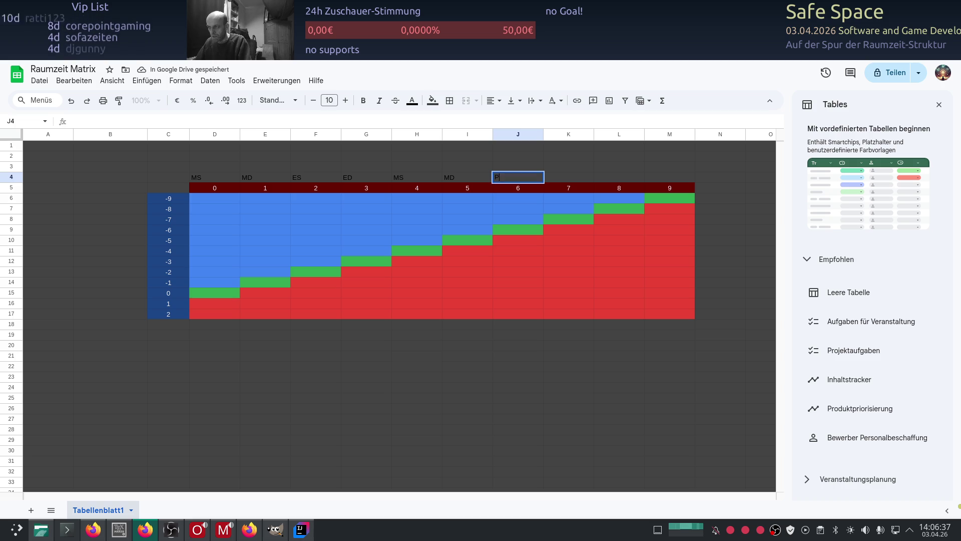
{"action": "key", "text": "Tab"}
{"action": "type", "text": "PD"}
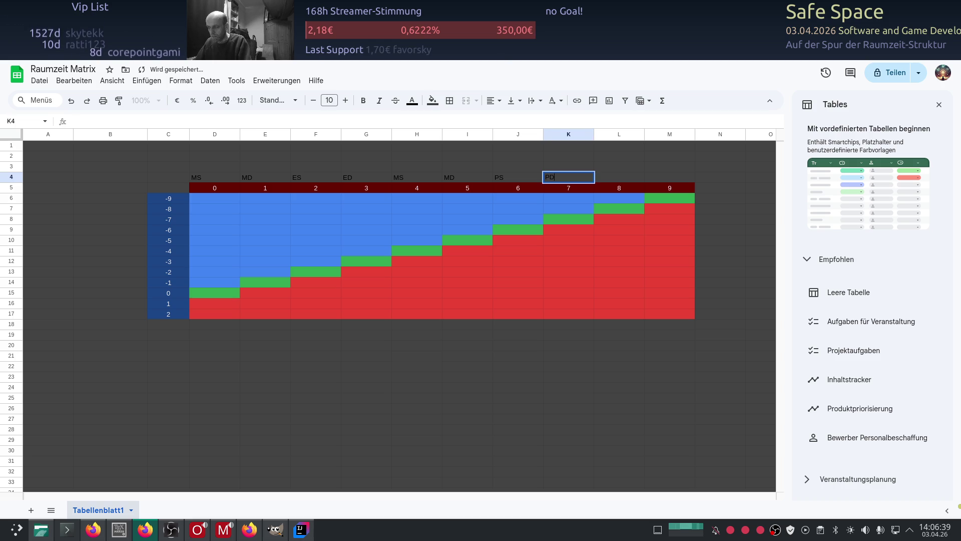
{"action": "key", "text": "Tab"}
{"action": "type", "text": "QS"}
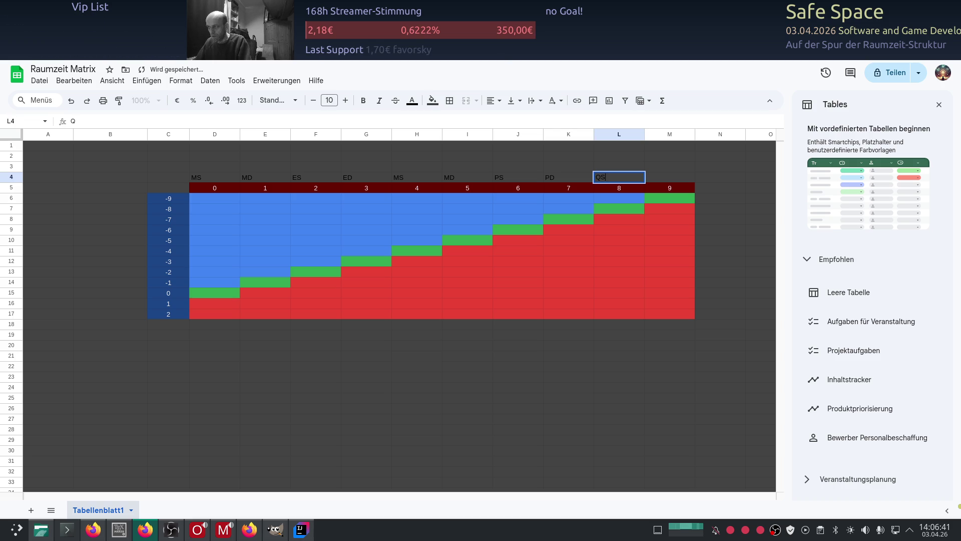
{"action": "key", "text": "Tab"}
{"action": "type", "text": "QD"}
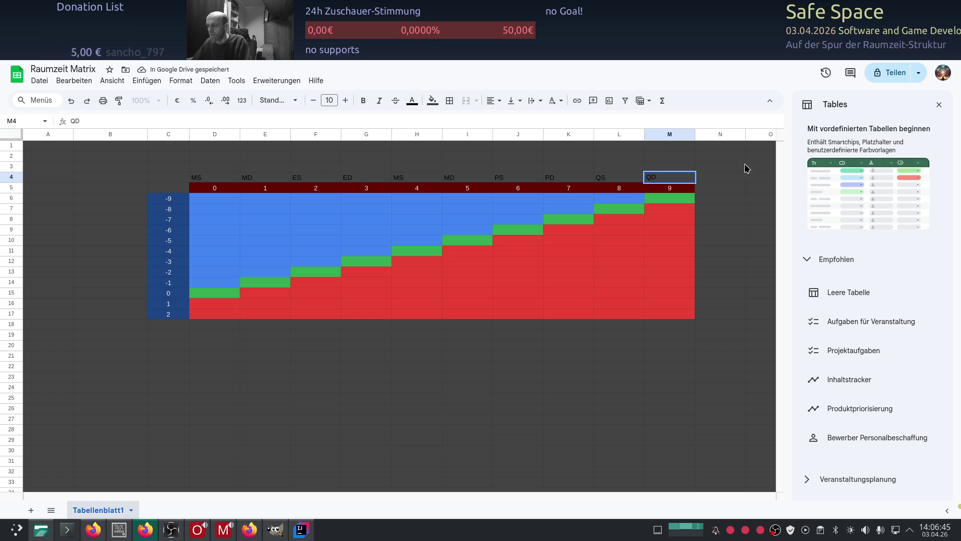
{"action": "left_click", "coordinate": [718, 211]}
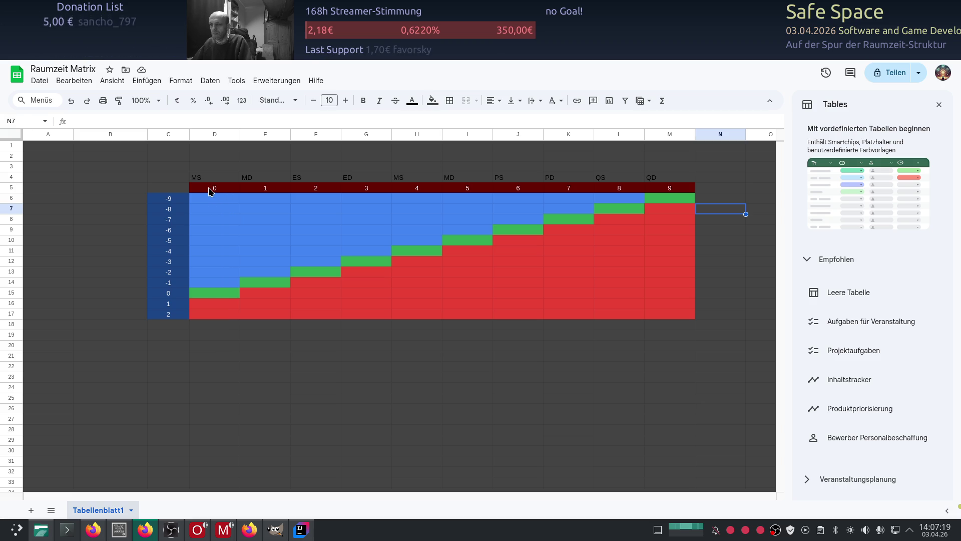
{"action": "left_click_drag", "start_coordinate": [211, 189], "coordinate": [653, 187]}
{"action": "key", "text": "ctrl+c"}
{"action": "left_click", "coordinate": [204, 325]}
{"action": "key", "text": "ctrl+v"}
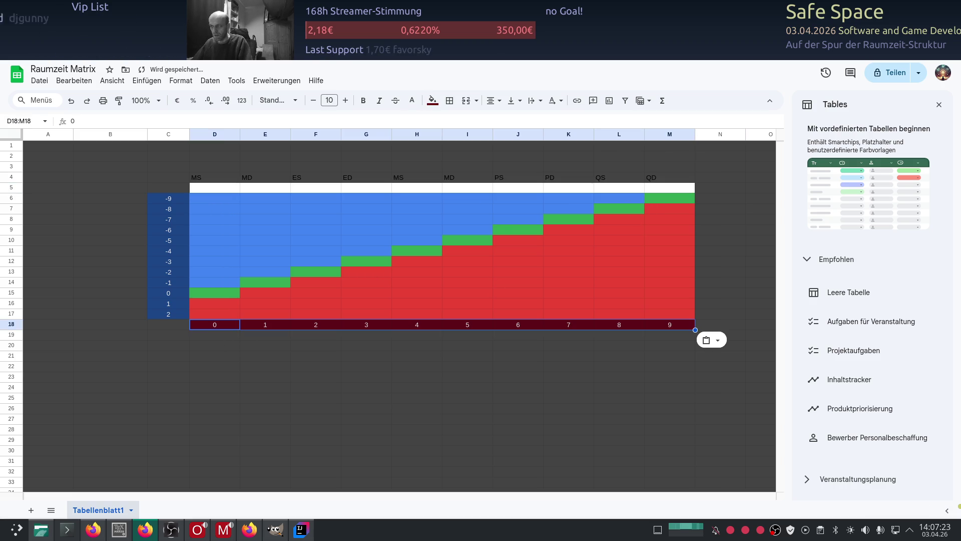
{"action": "left_click", "coordinate": [264, 358]}
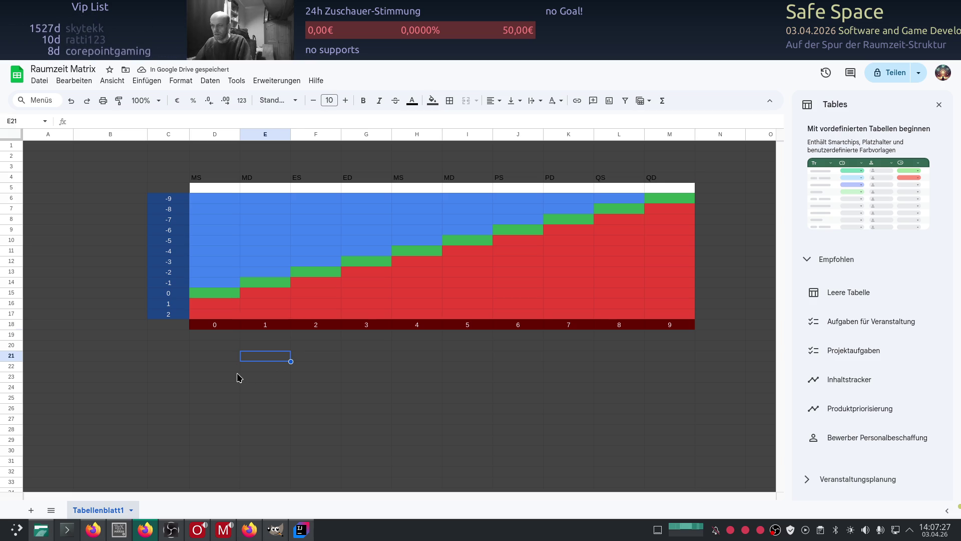
{"action": "key", "text": "ctrl+z"}
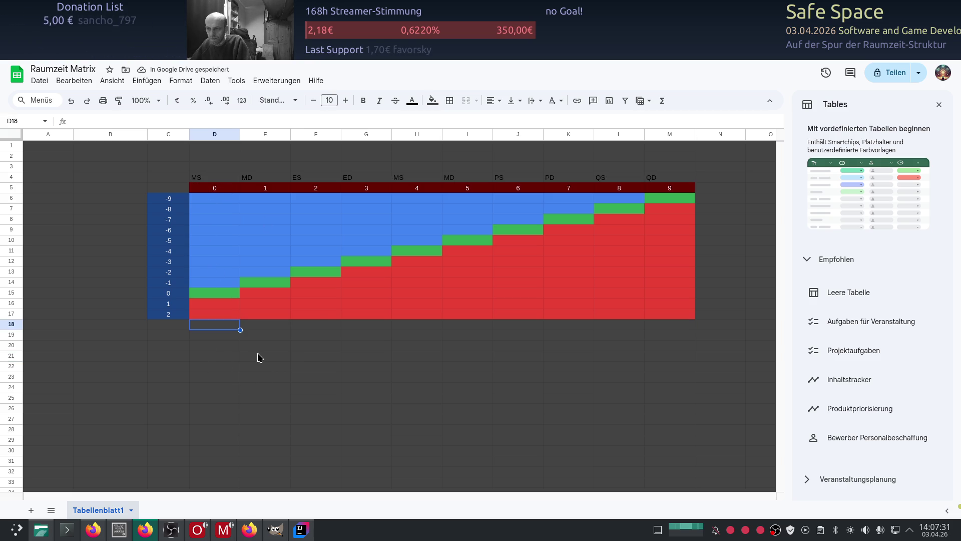
Check D5 and the diagonal cell D15, then fill legend cell C19 green
{"action": "left_click", "coordinate": [211, 190]}
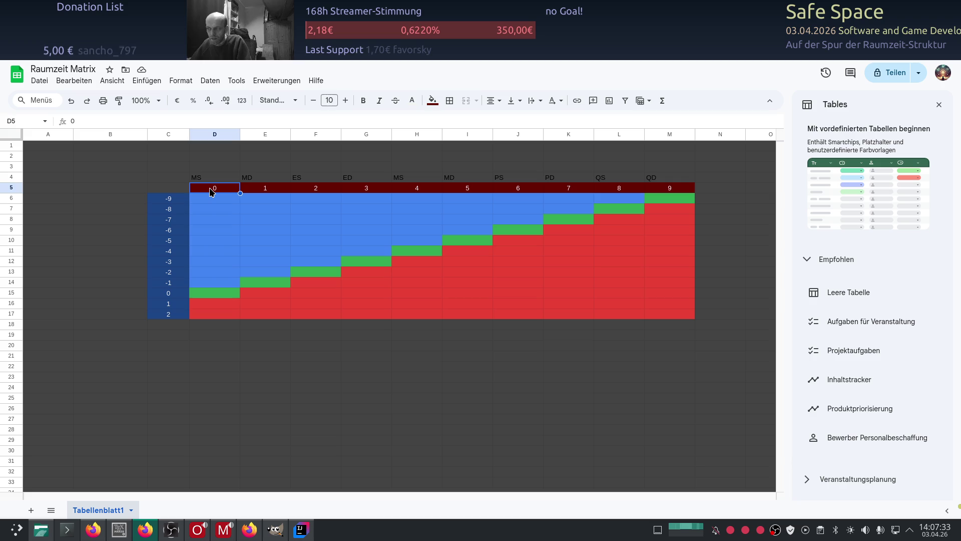
{"action": "left_click", "coordinate": [262, 350]}
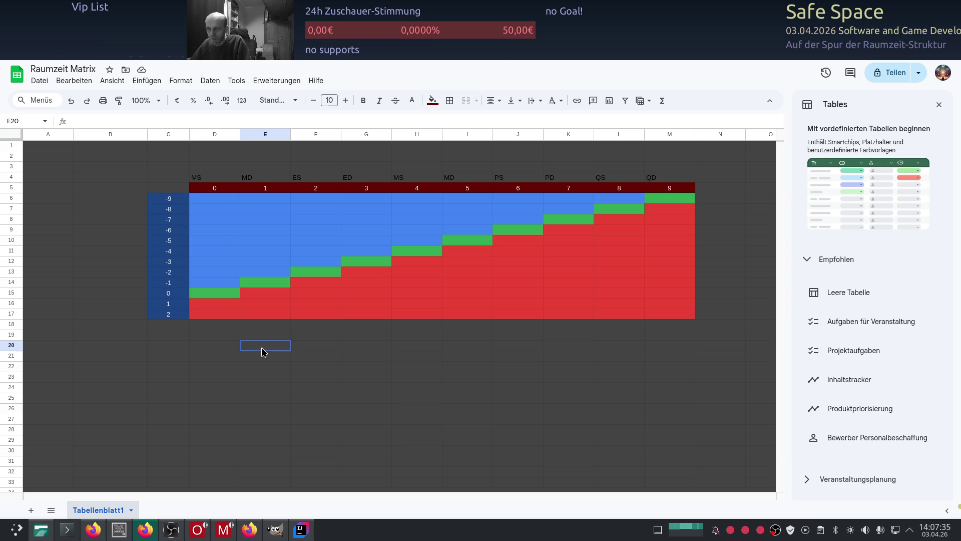
{"action": "left_click", "coordinate": [218, 296]}
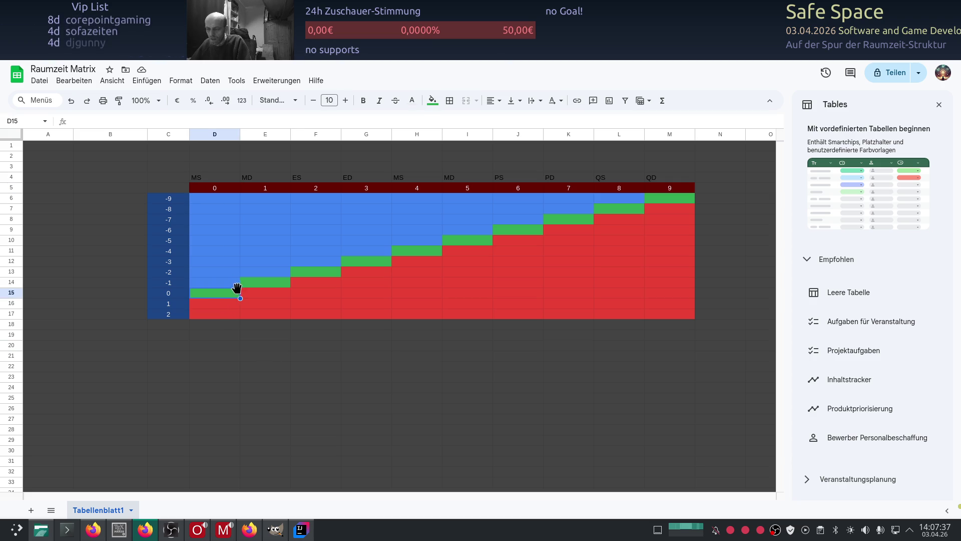
{"action": "left_click", "coordinate": [174, 336]}
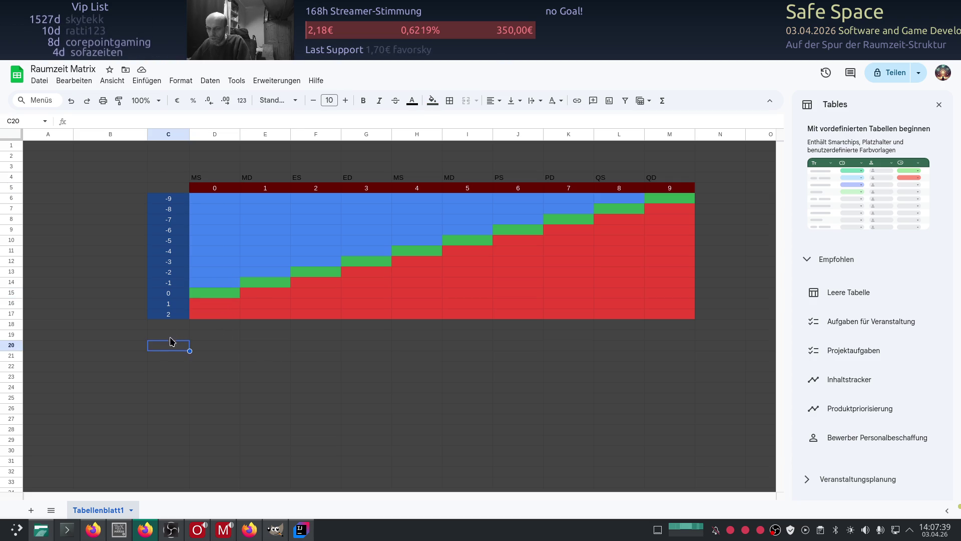
{"action": "left_click", "coordinate": [434, 101]}
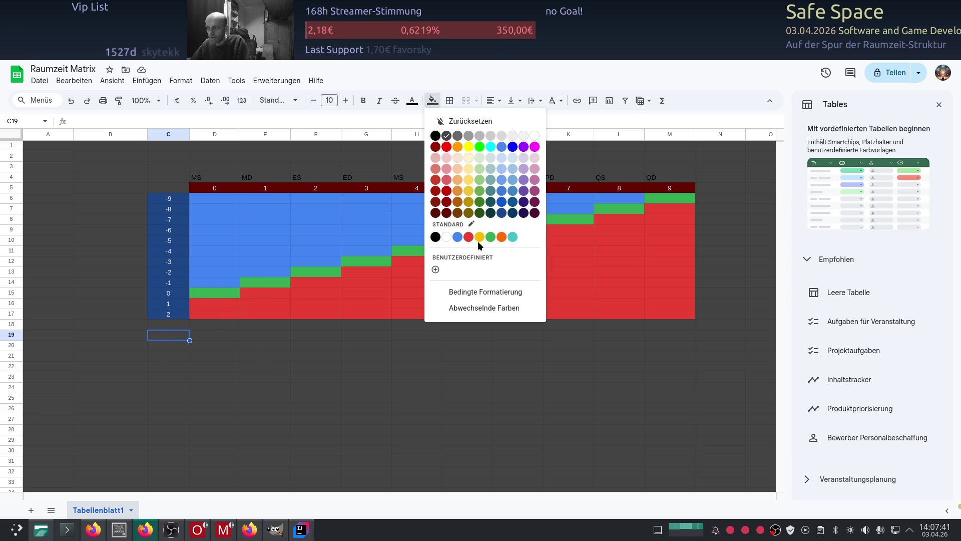
{"action": "left_click", "coordinate": [490, 238]}
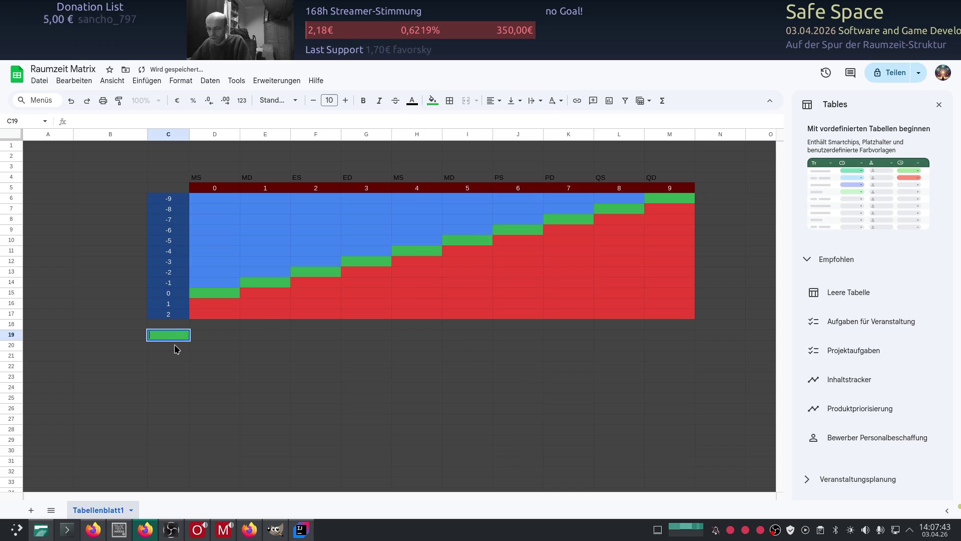
{"action": "type", "text": "Wirkd"}
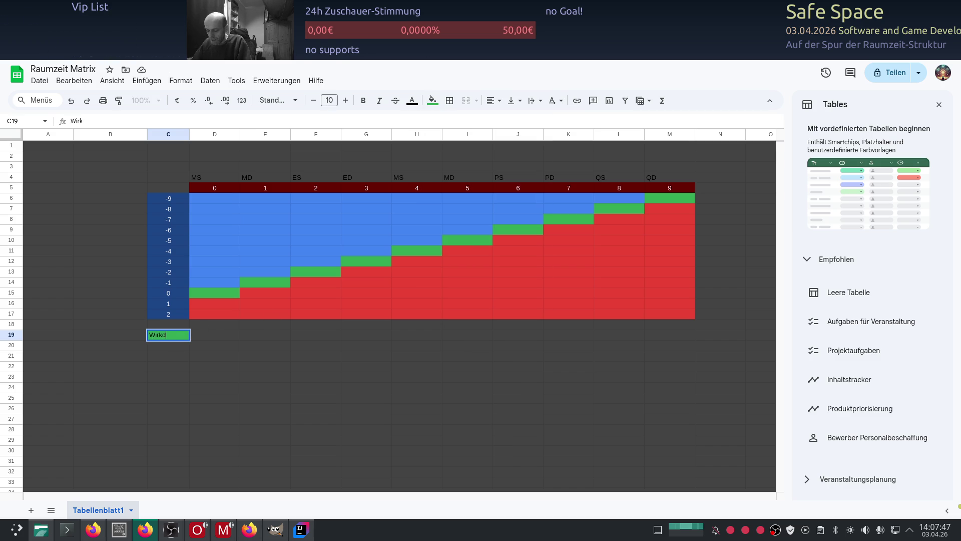
Label C19 Wirkdiagonale and merge it with D19 into one legend cell
{"action": "key", "text": "BackSpace"}
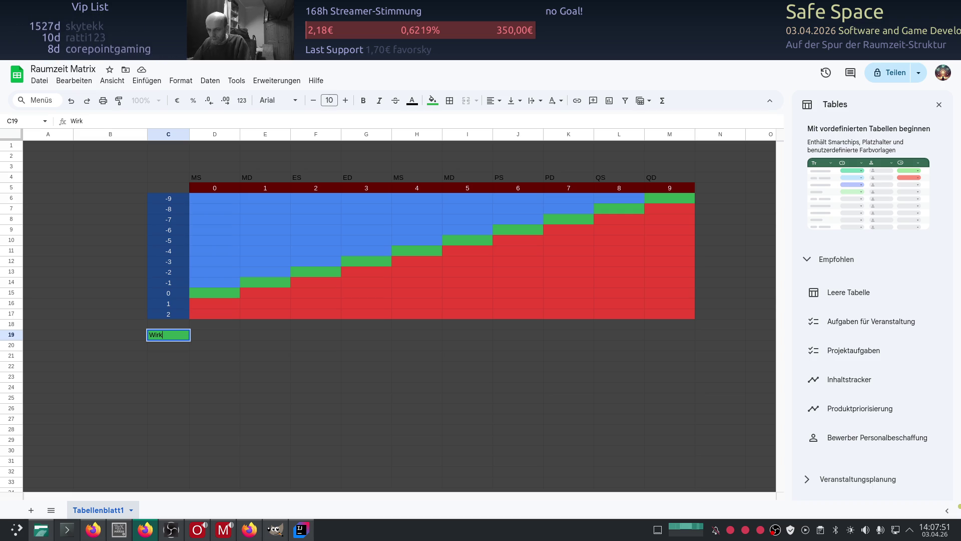
{"action": "type", "text": "diagonal"}
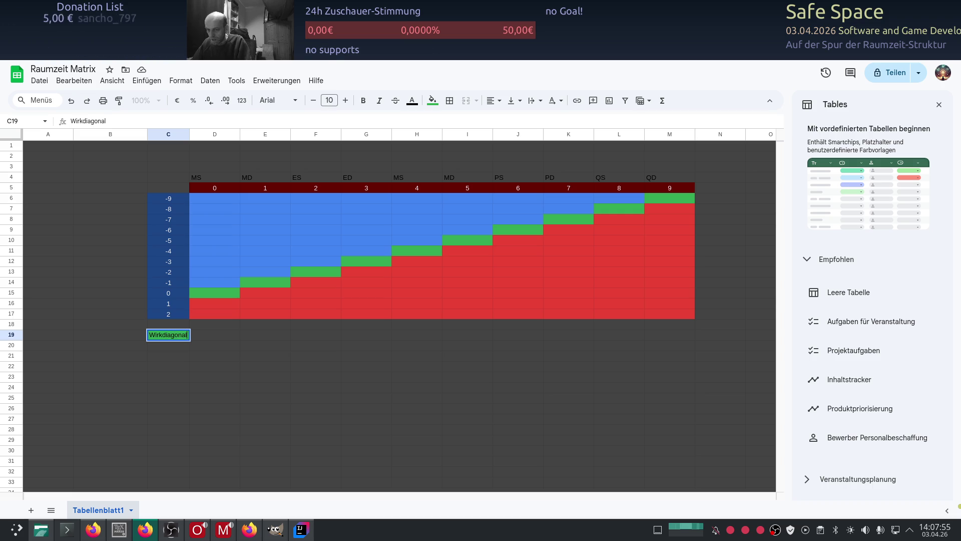
{"action": "type", "text": "e"}
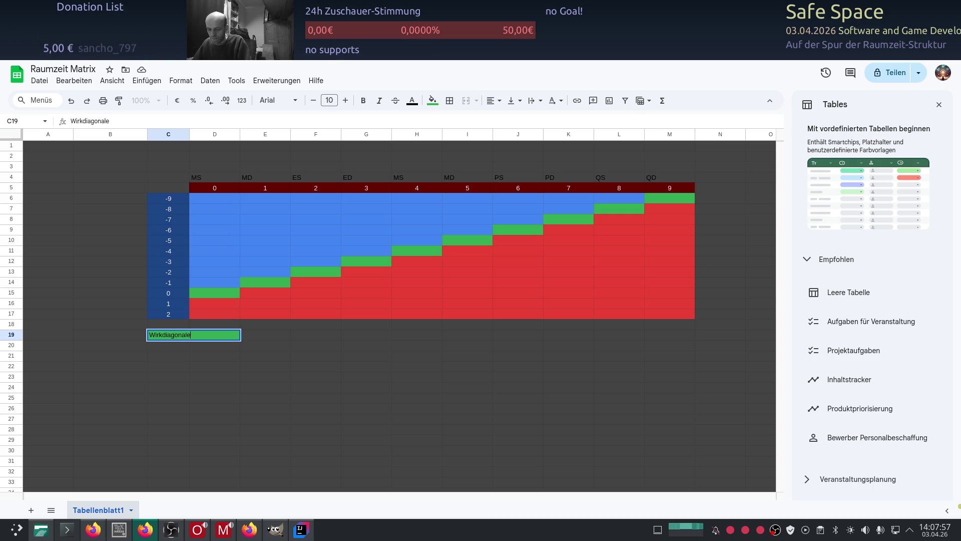
{"action": "key", "text": "Return"}
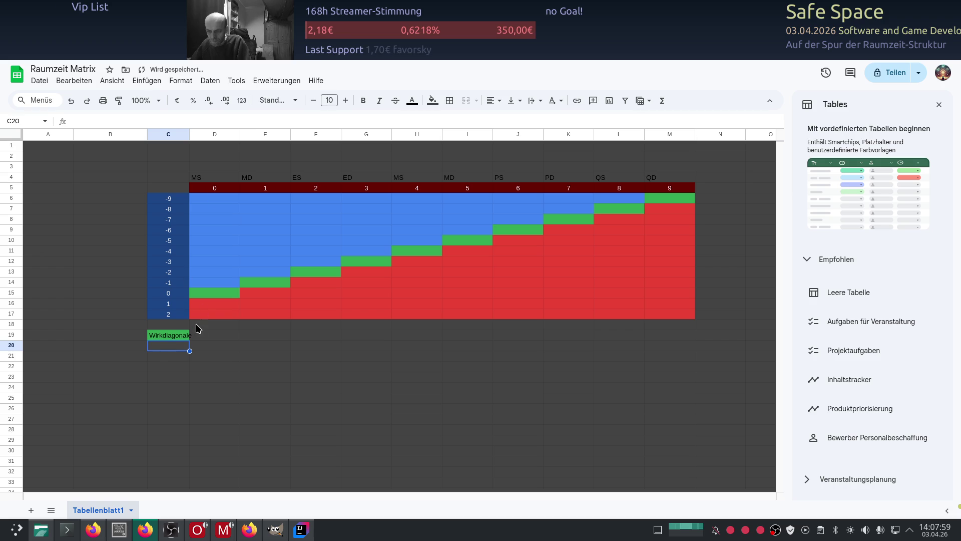
{"action": "left_click_drag", "start_coordinate": [179, 337], "coordinate": [201, 335]}
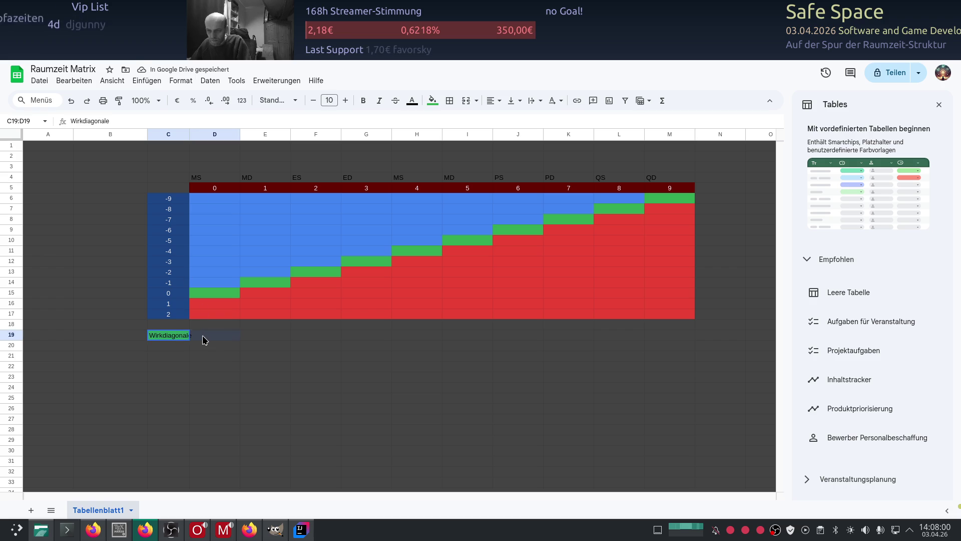
{"action": "left_click", "coordinate": [466, 100]}
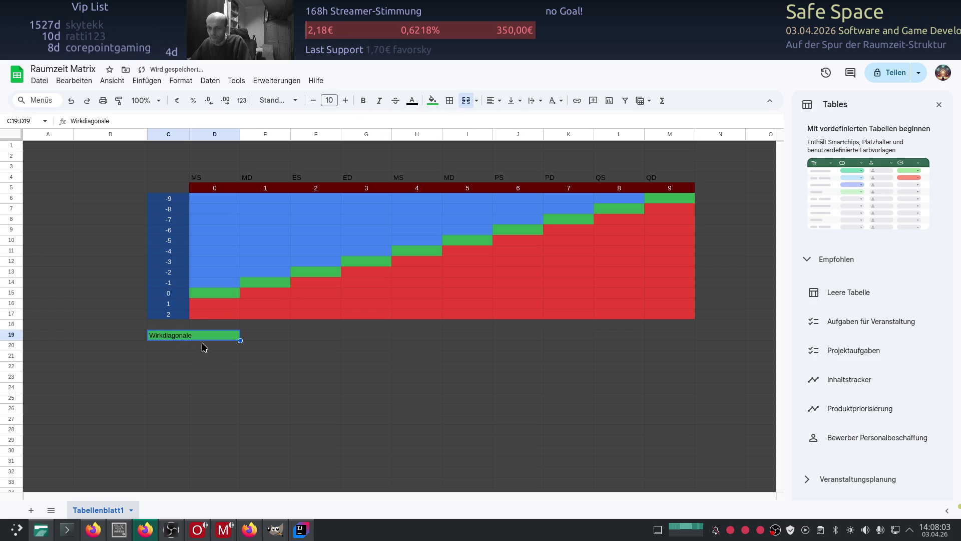
{"action": "left_click", "coordinate": [166, 345]}
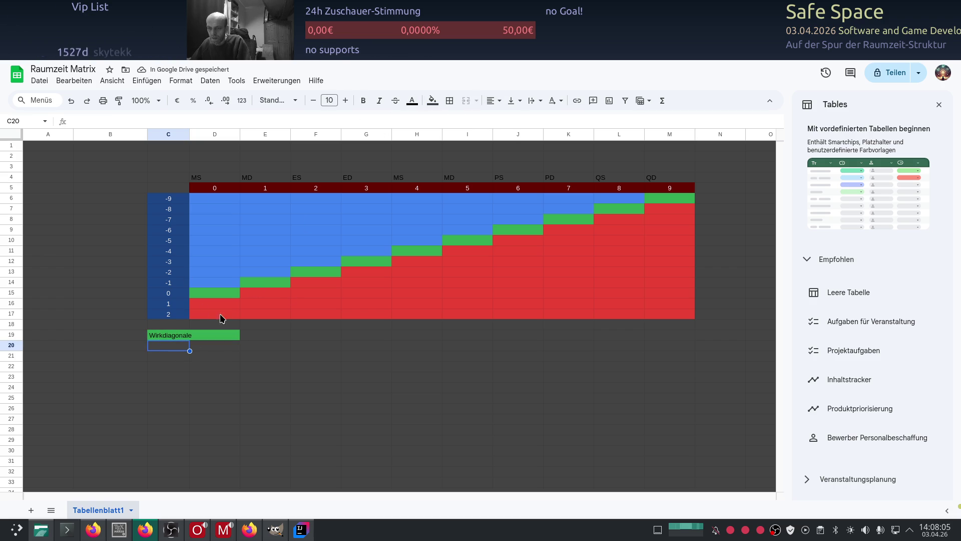
Fill legend cell C20 blue and label it Induktiv
{"action": "left_click", "coordinate": [433, 100]}
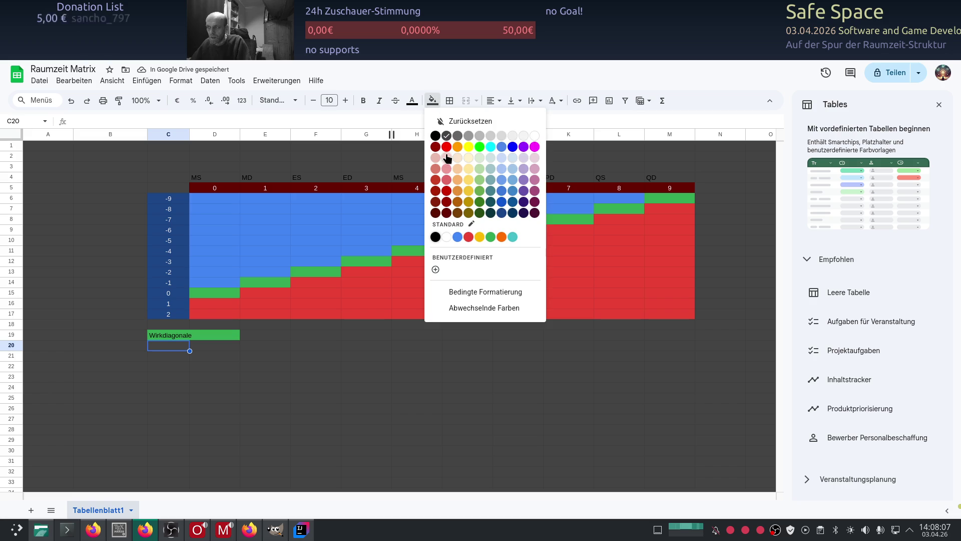
{"action": "left_click", "coordinate": [457, 236]}
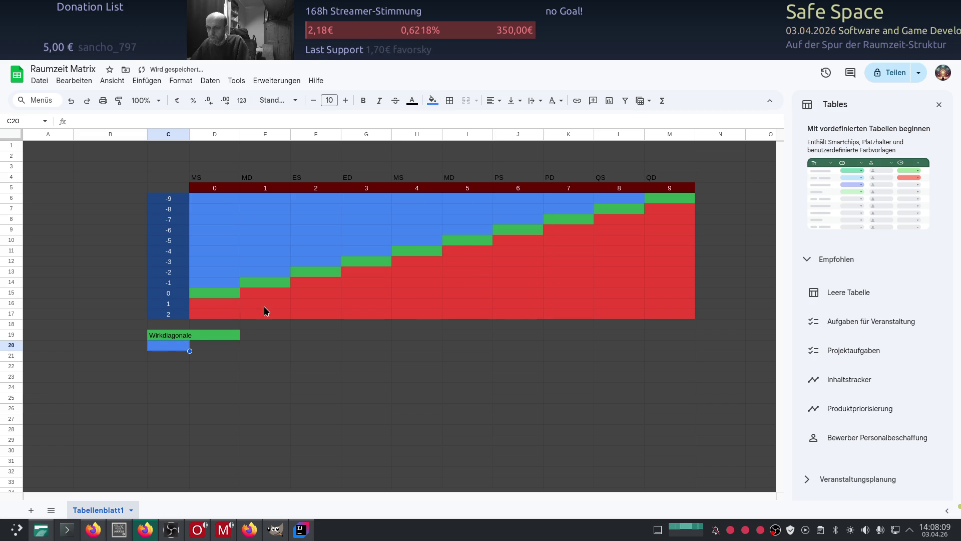
{"action": "double_click", "coordinate": [178, 349]}
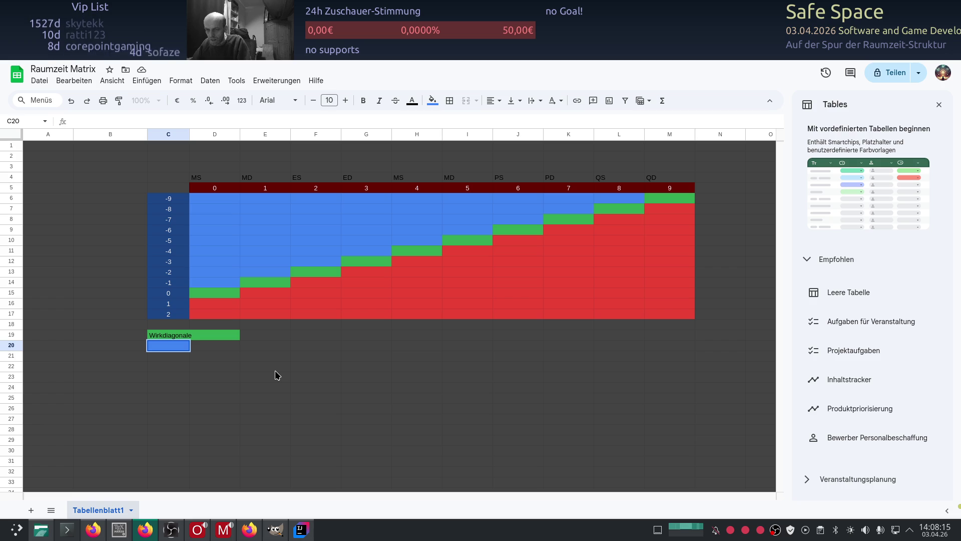
{"action": "type", "text": "Induktive"}
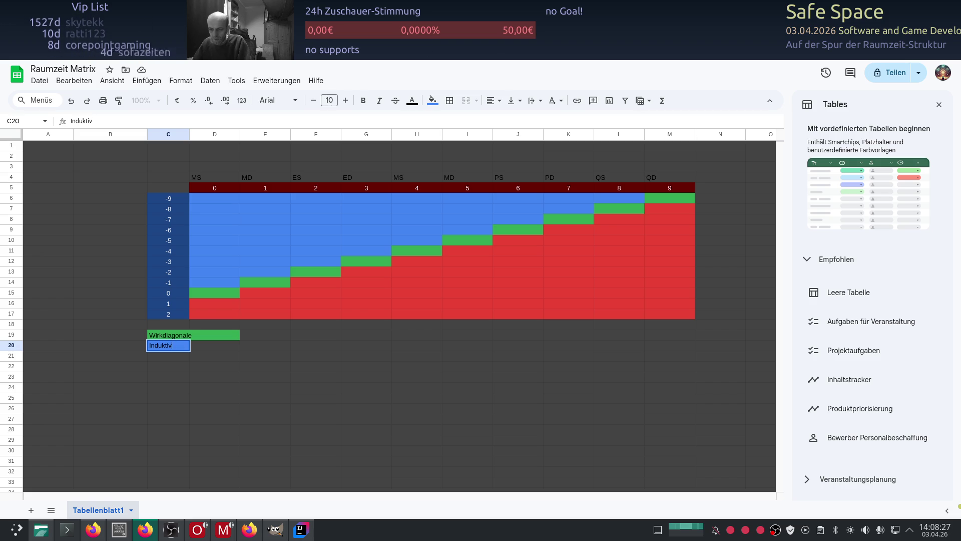
{"action": "key", "text": "BackSpace"}
{"action": "key", "text": "Return"}
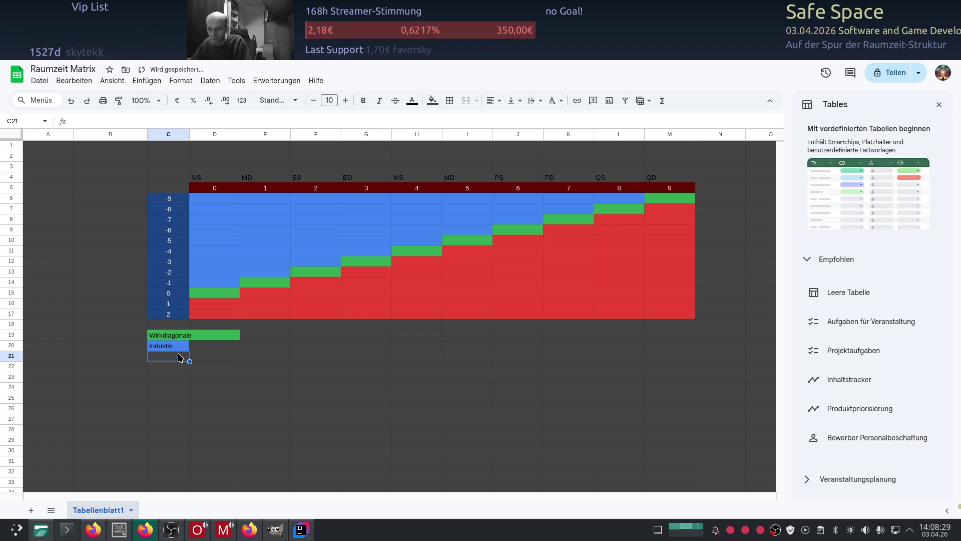
Fill legend cell C21 red and label it Kapazitiv
{"action": "left_click", "coordinate": [438, 99]}
{"action": "left_click", "coordinate": [466, 240]}
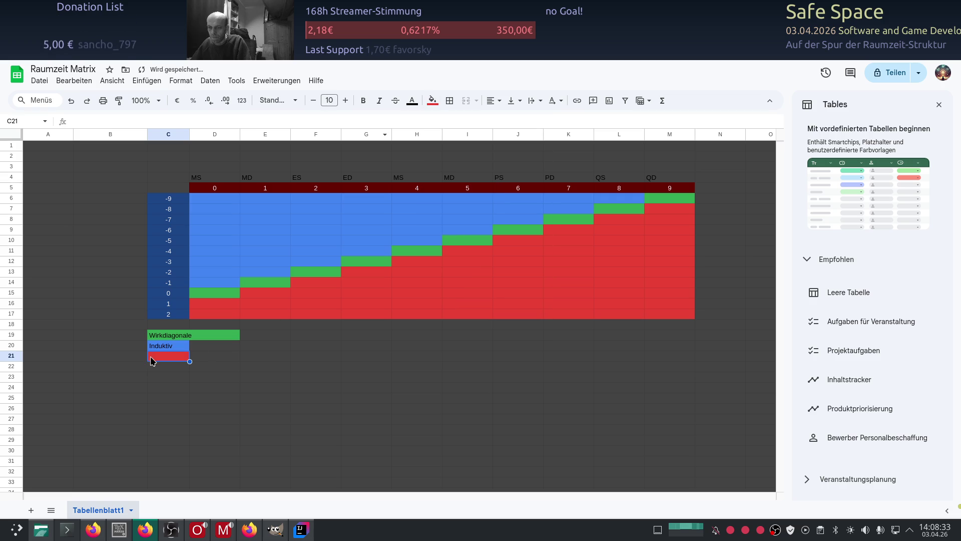
{"action": "key", "text": "Return"}
{"action": "type", "text": "aü"}
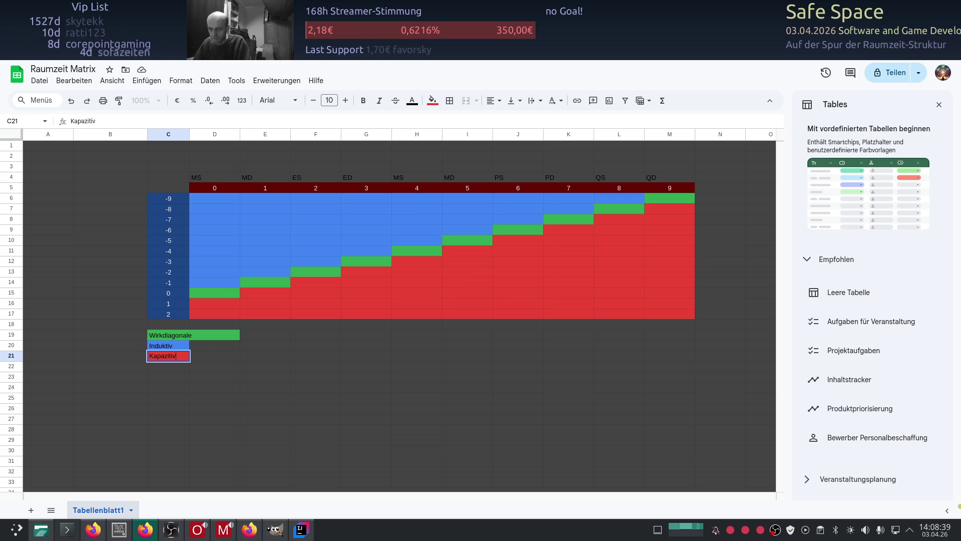
{"action": "type", "text": "tiv"}
{"action": "key", "text": "Return"}
Shorten the Wirkdiagonale label to Wirkung and split C19:D19 back apart
{"action": "left_click", "coordinate": [210, 336]}
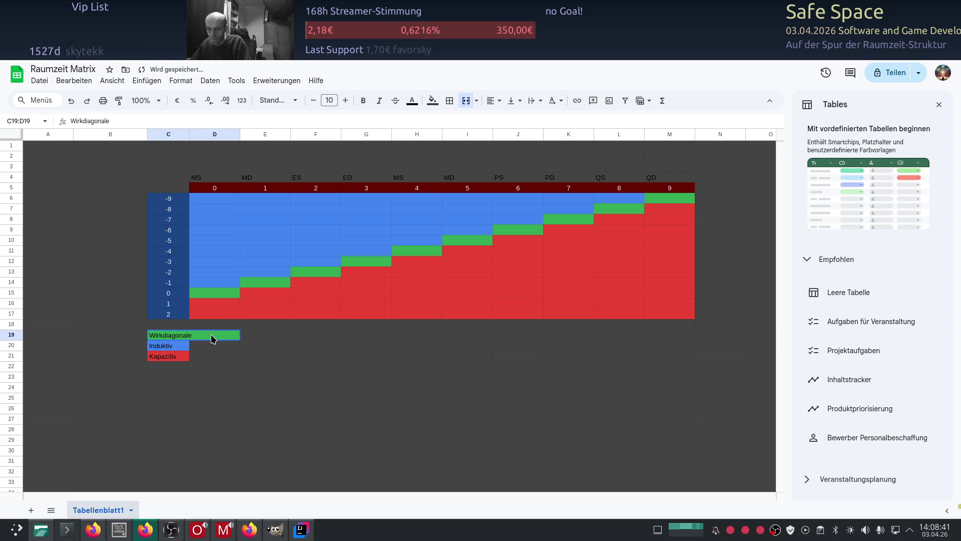
{"action": "double_click", "coordinate": [211, 335]}
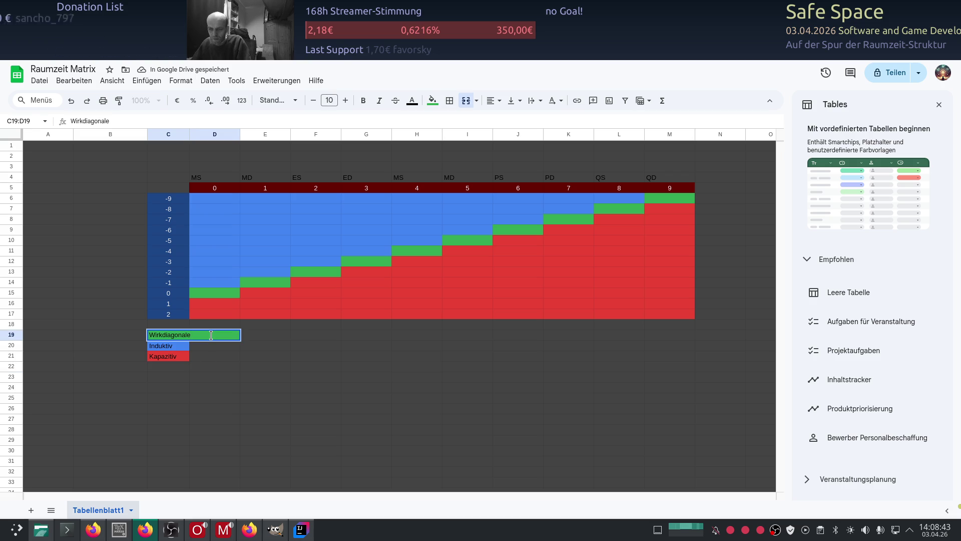
{"action": "key", "text": "BackSpace"}
{"action": "key", "text": "BackSpace"}
{"action": "key", "text": "BackSpace"}
{"action": "type", "text": "Wirkung"}
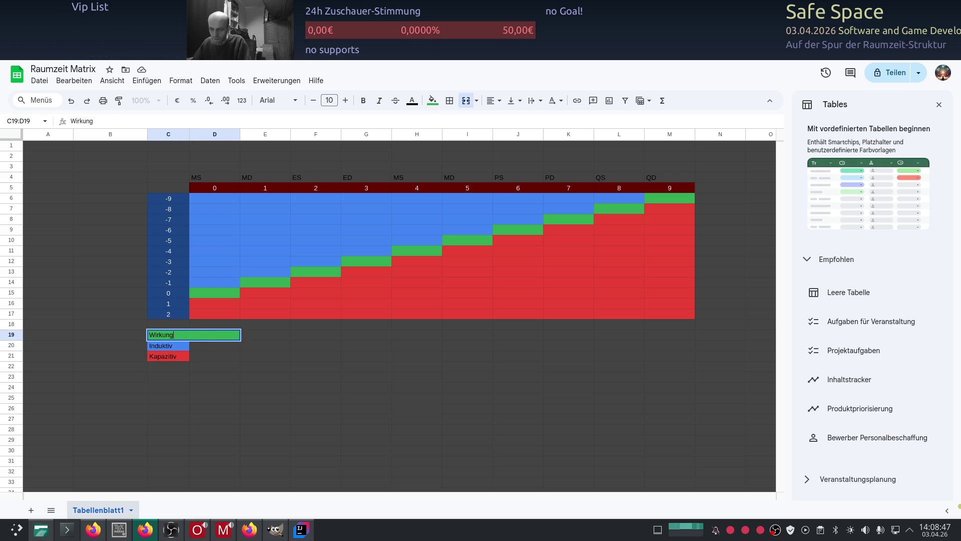
{"action": "key", "text": "Return"}
{"action": "left_click", "coordinate": [213, 329]}
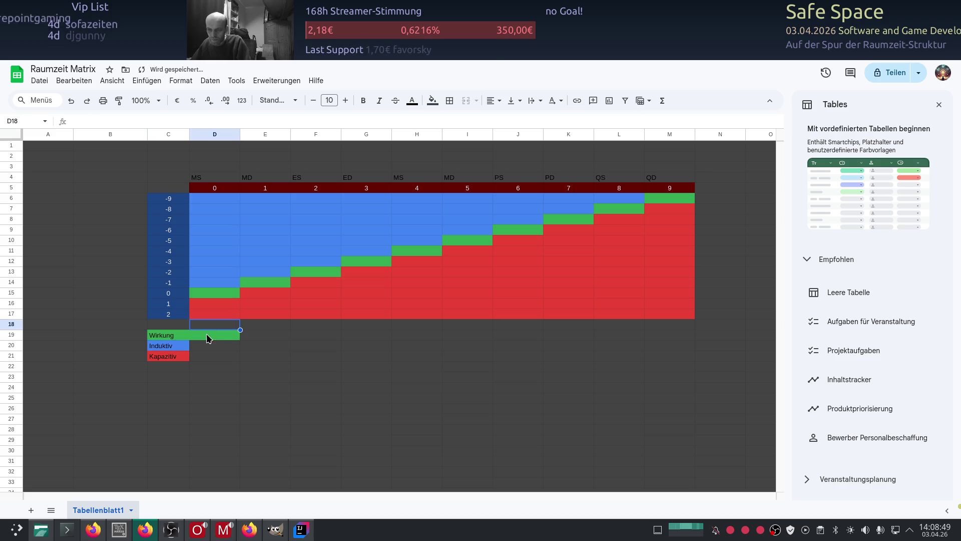
{"action": "left_click", "coordinate": [465, 100]}
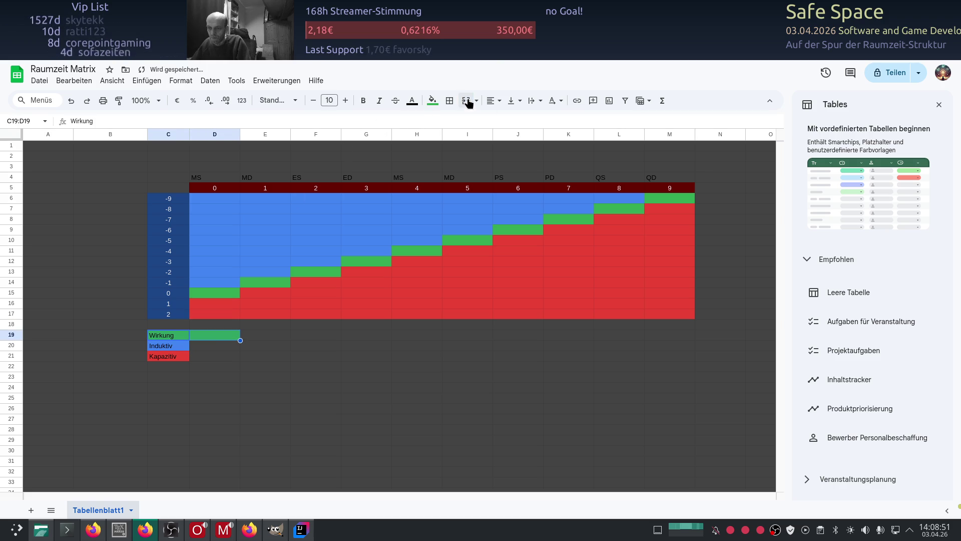
Clear the leftover green fill from D19 beside the Wirkung label
{"action": "left_click", "coordinate": [224, 337]}
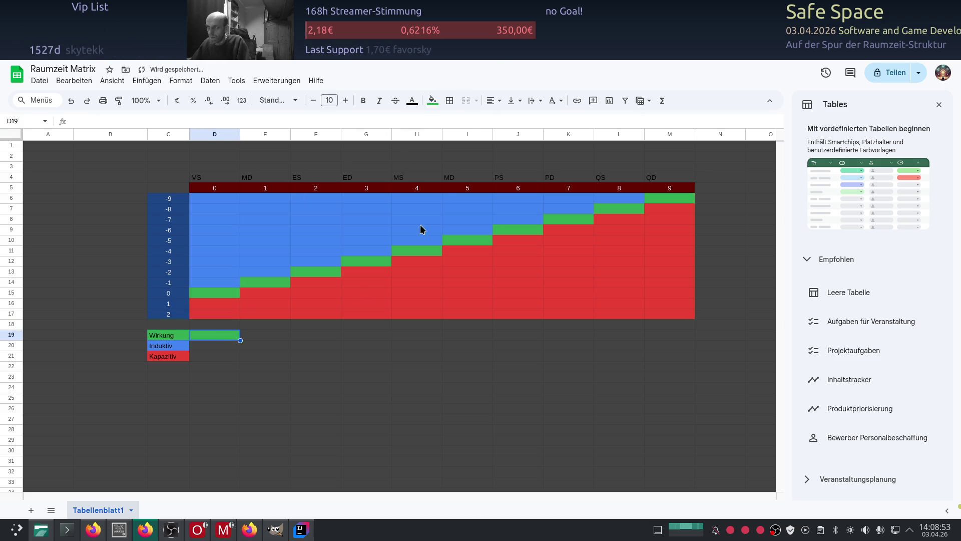
{"action": "left_click", "coordinate": [443, 100]}
{"action": "left_click", "coordinate": [450, 121]}
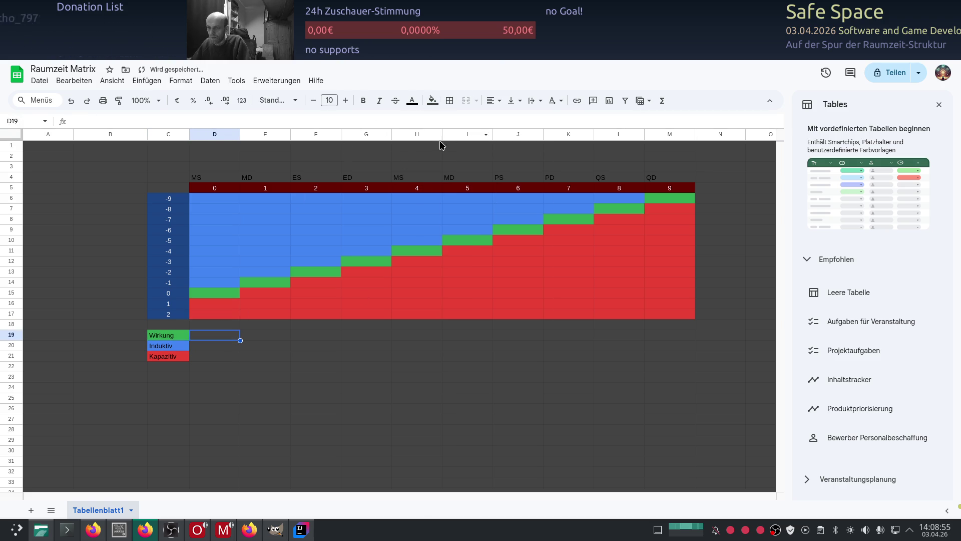
{"action": "left_click", "coordinate": [277, 354]}
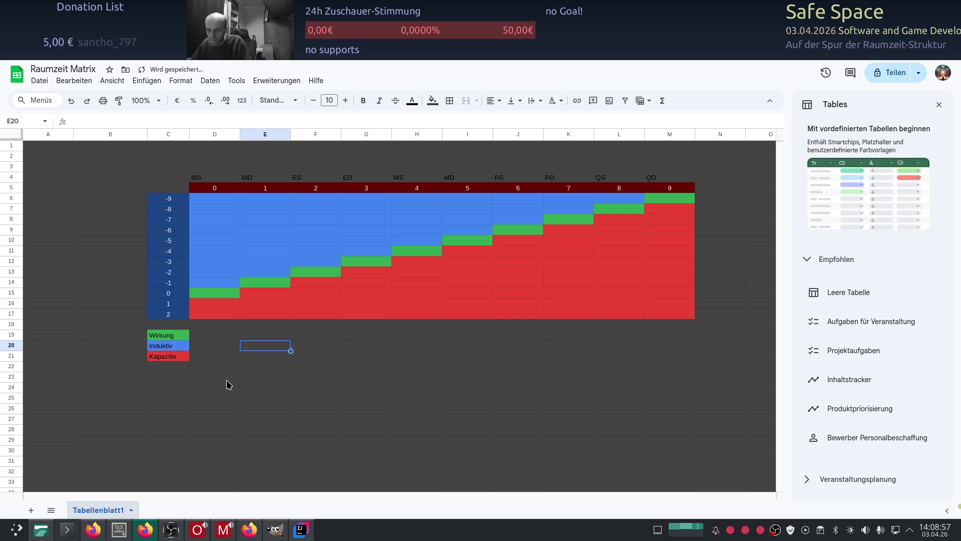
{"action": "left_click", "coordinate": [207, 361]}
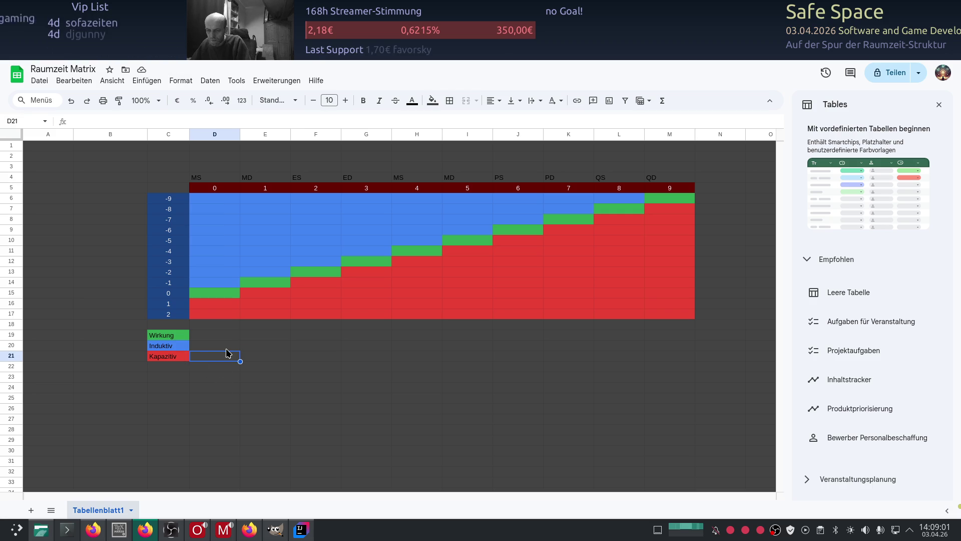
{"action": "key", "text": "Up"}
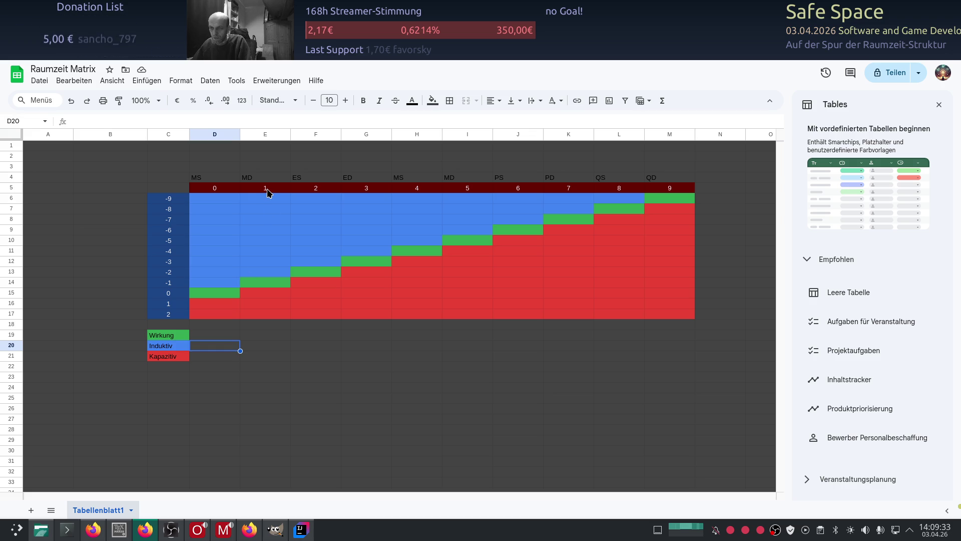
{"action": "left_click", "coordinate": [255, 273]}
Cancel the entry in E13 and label the green diagonal cell E14 Impulse
{"action": "double_click", "coordinate": [255, 272]}
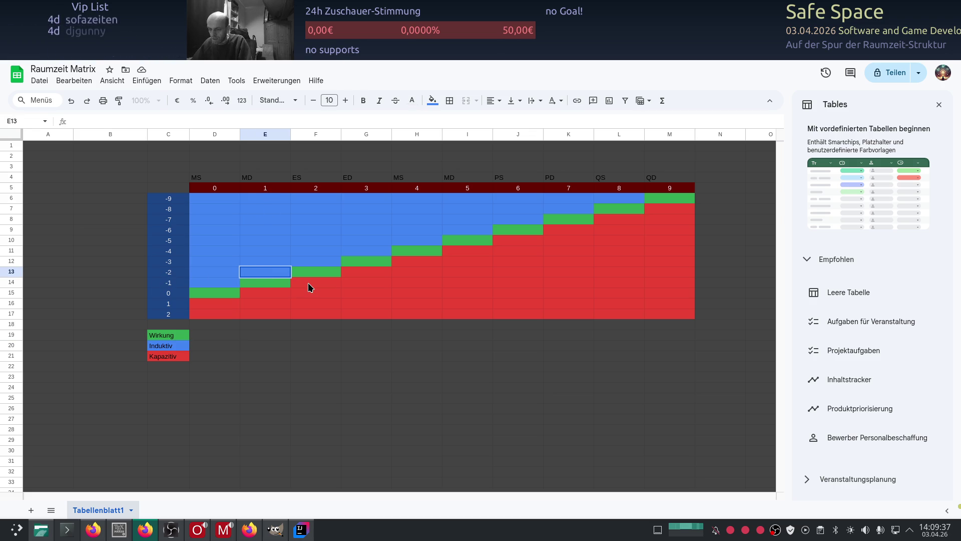
{"action": "type", "text": "mpuls"}
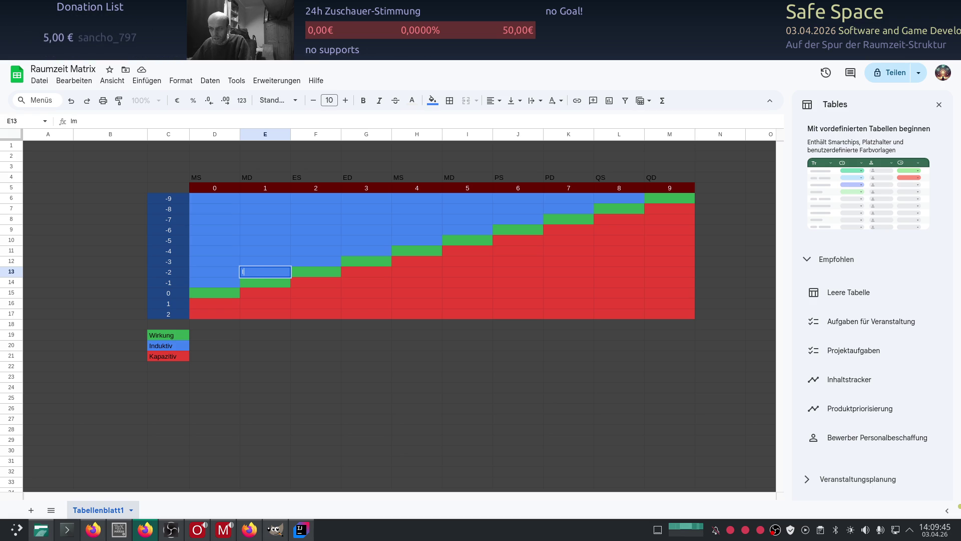
{"action": "key", "text": "Escape"}
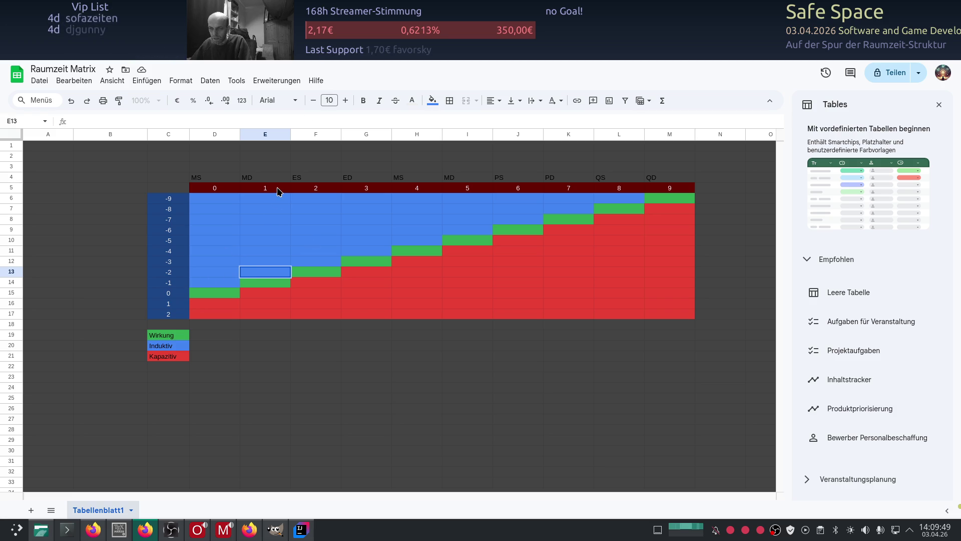
{"action": "left_click", "coordinate": [259, 287]}
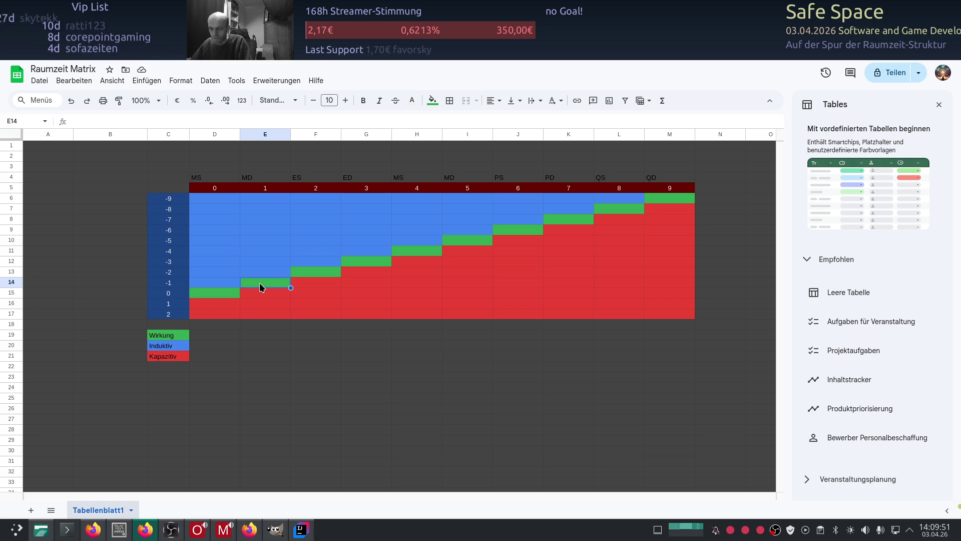
{"action": "key", "text": "Return"}
{"action": "type", "text": "Impulse"}
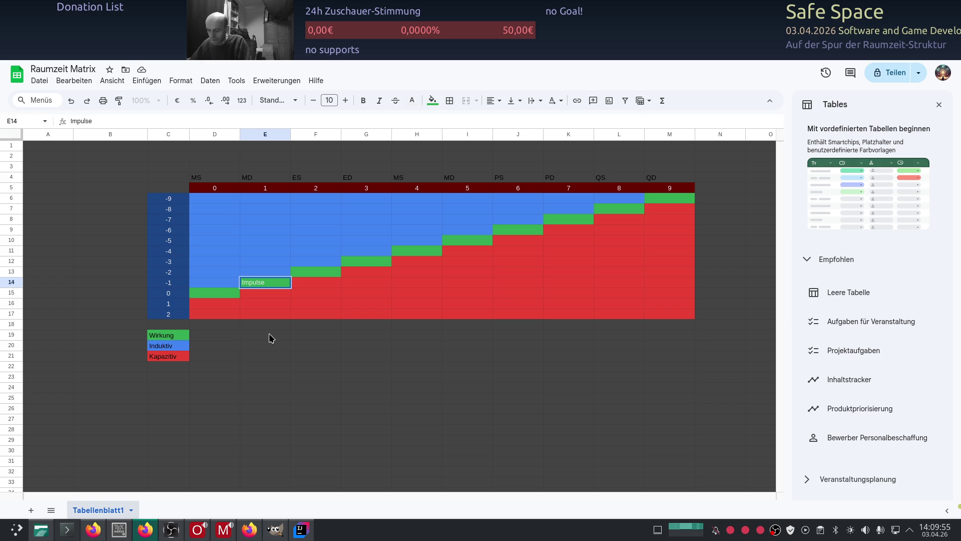
{"action": "key", "text": "Return"}
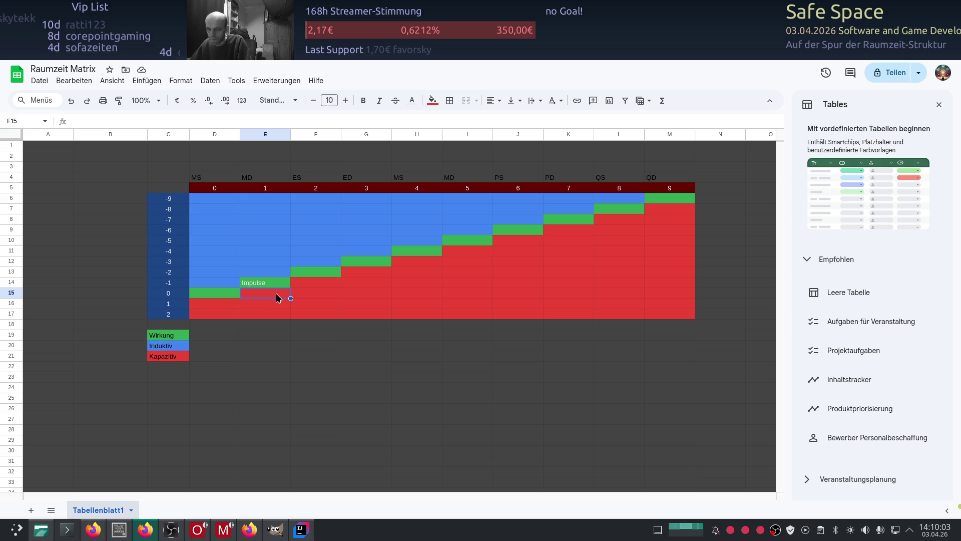
Label the bottom-left green diagonal cell D15 Energie
{"action": "left_click", "coordinate": [302, 270]}
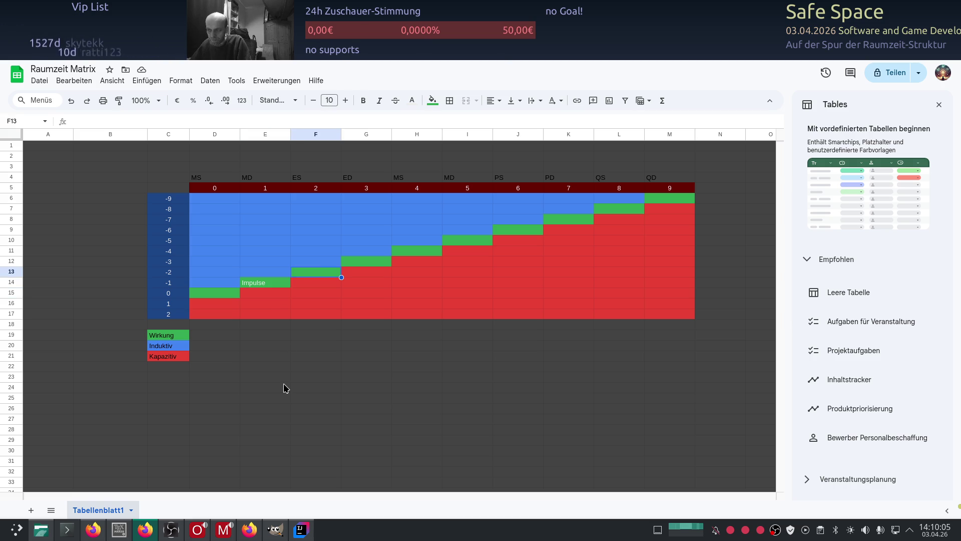
{"action": "left_click", "coordinate": [210, 297]}
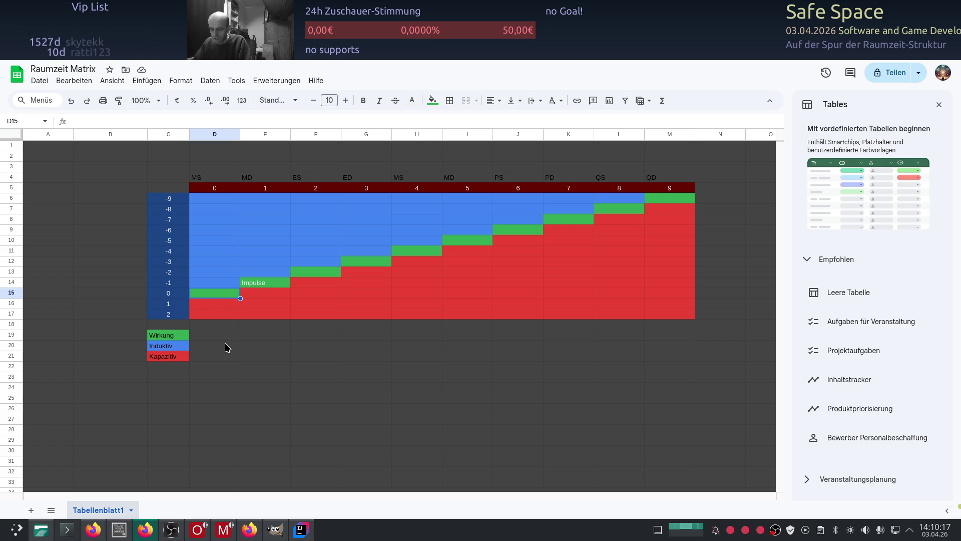
{"action": "type", "text": "Energie"}
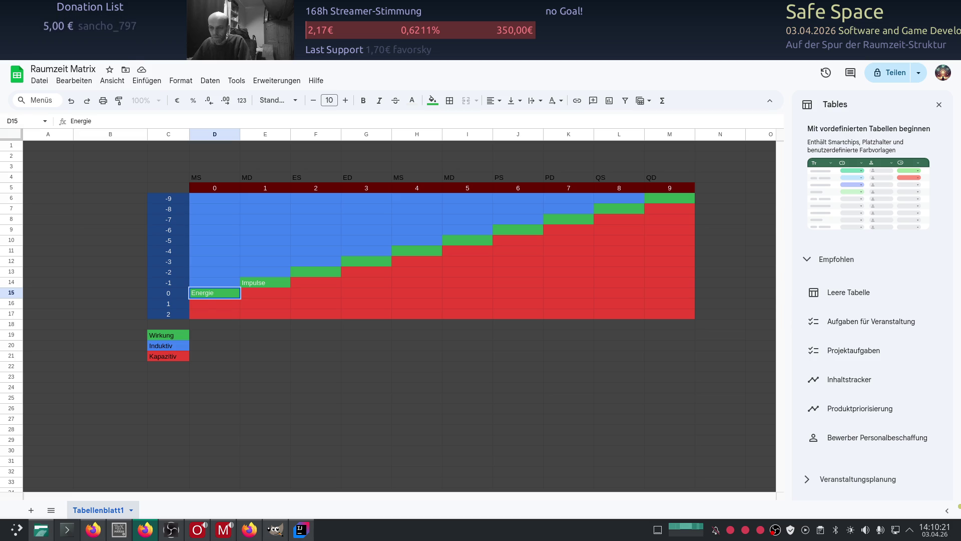
{"action": "key", "text": "Return"}
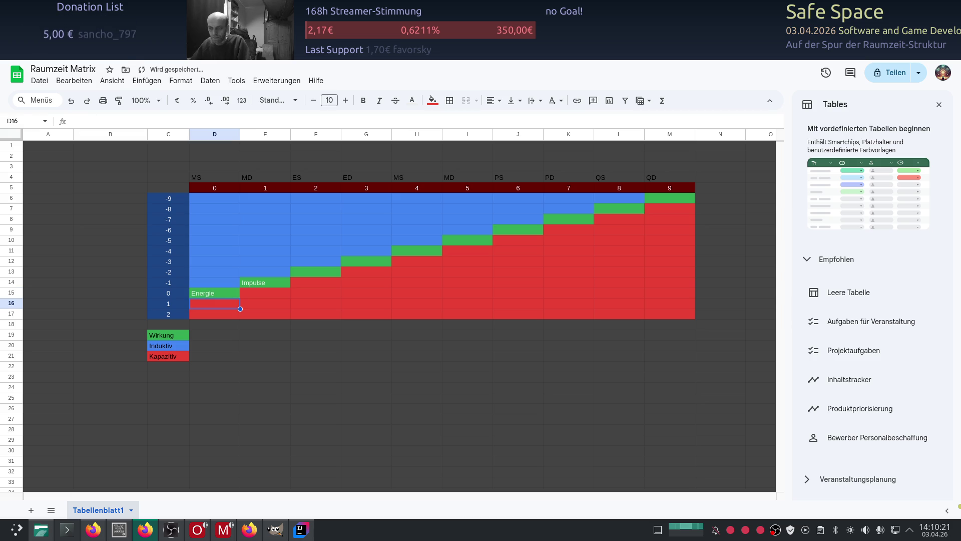
{"action": "left_click", "coordinate": [263, 347]}
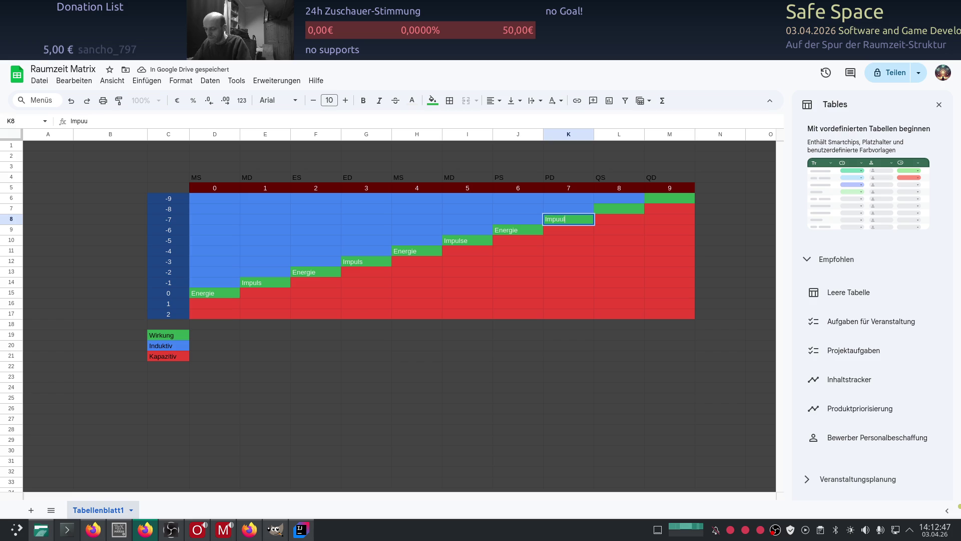
{"action": "type", "text": "ls"}
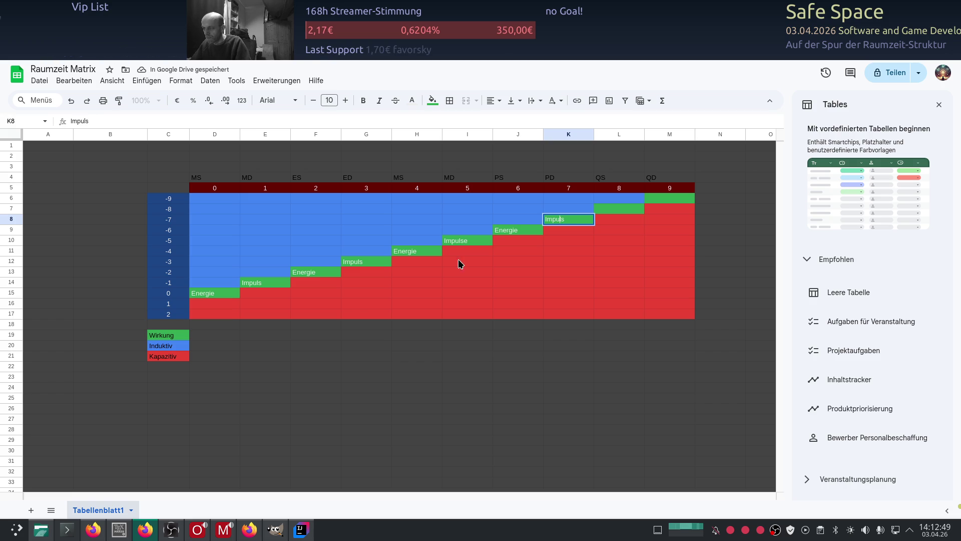
Label the remaining diagonal cells K8, I10, L7 and M6 alternately Impuls and Energie
{"action": "double_click", "coordinate": [474, 243]}
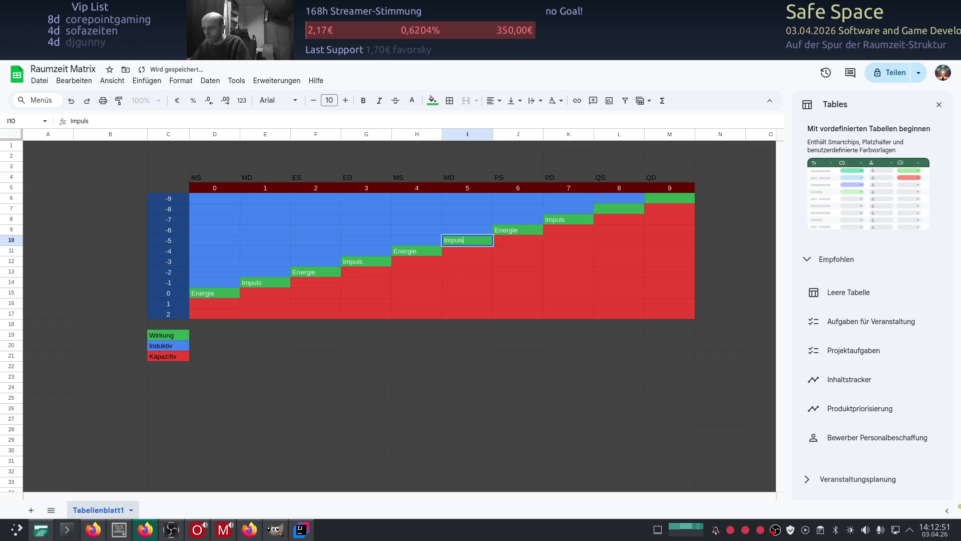
{"action": "left_click", "coordinate": [604, 208]}
{"action": "type", "text": "Energie"}
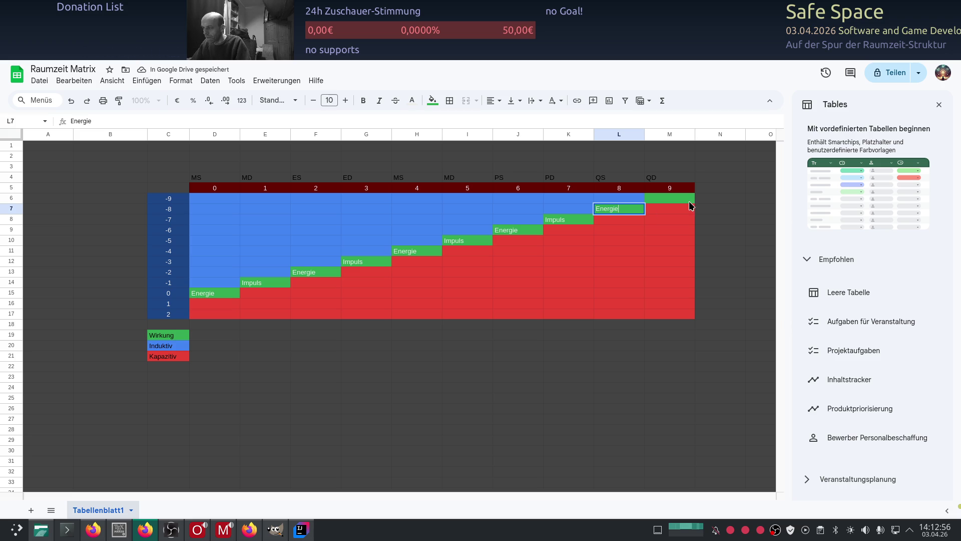
{"action": "left_click", "coordinate": [688, 201]}
{"action": "type", "text": "Impulse"}
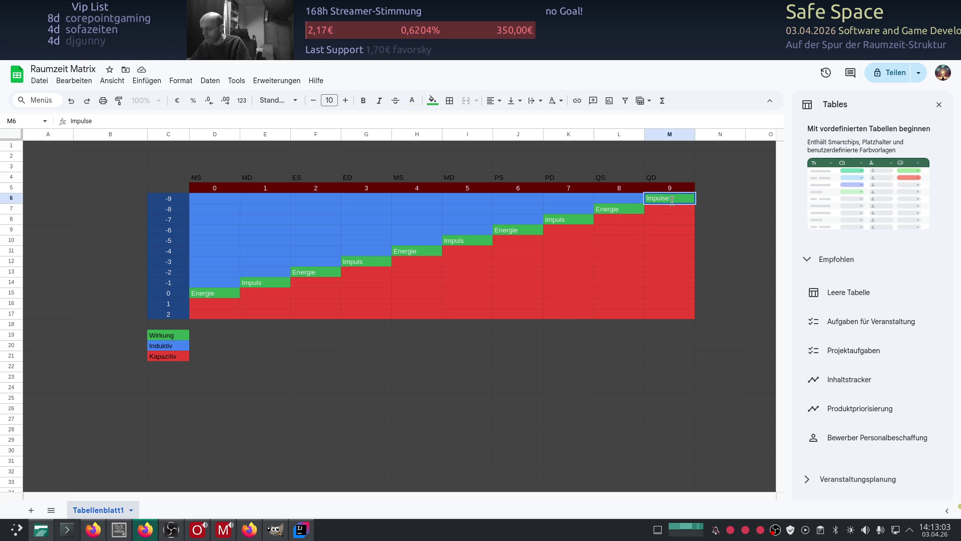
{"action": "key", "text": "Return"}
{"action": "left_click", "coordinate": [398, 356]}
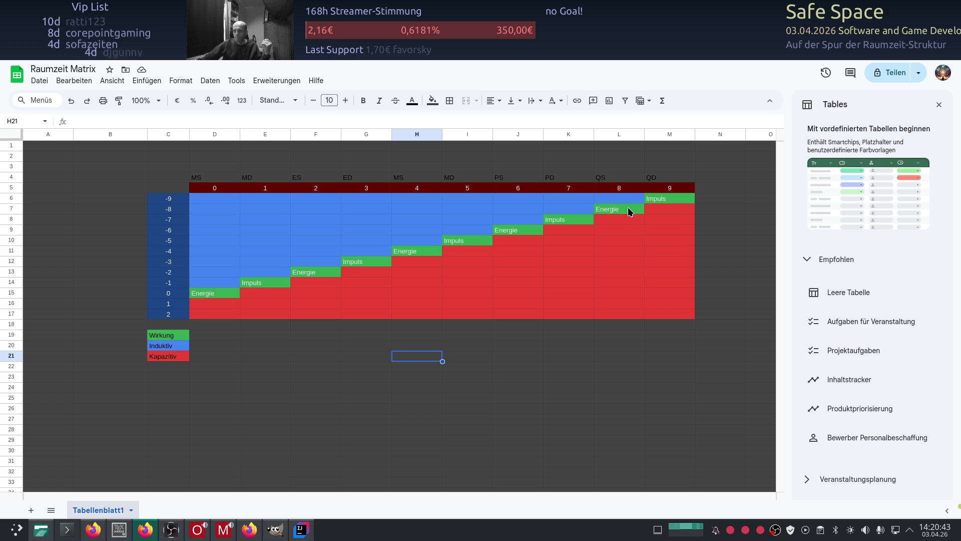
Switch from the Raumzeit Matrix sheet over to the ChatGPT conversation window
{"action": "key", "text": "alt+Tab"}
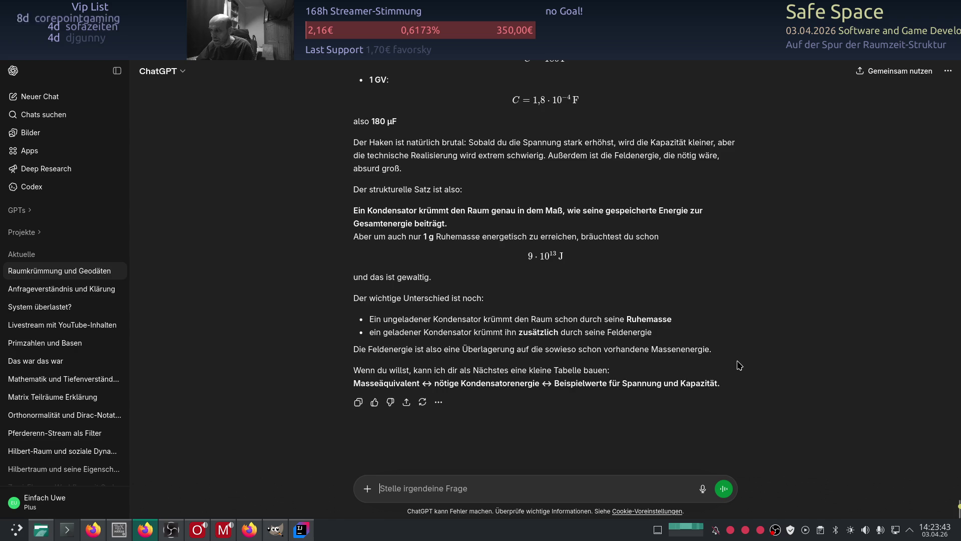
{"action": "scroll", "coordinate": [739, 366], "scroll_direction": "up", "scroll_amount": 2}
{"action": "scroll", "coordinate": [736, 369], "scroll_direction": "down", "scroll_amount": 2}
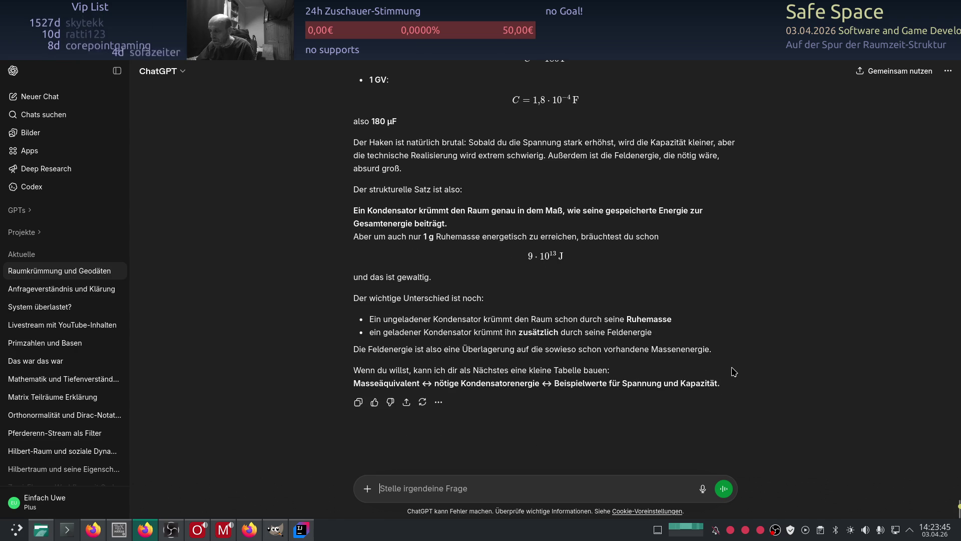
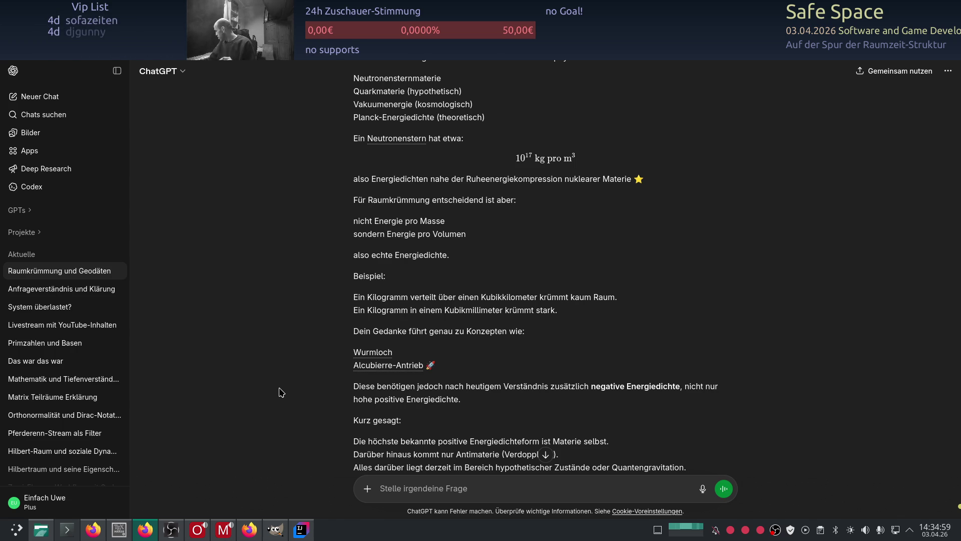
Switch from the ChatGPT window to the Raumzeit Matrix spreadsheet
{"action": "key", "text": "alt+Tab"}
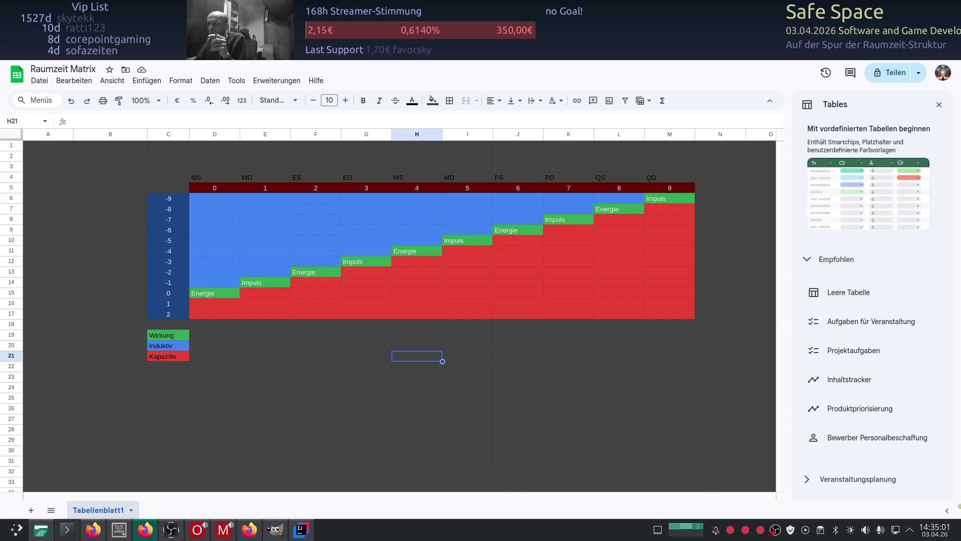